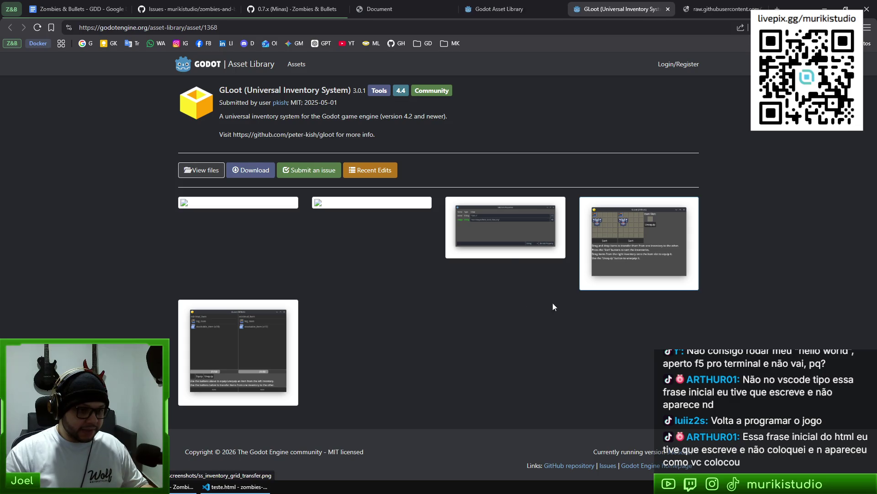
Open the GLoot screenshots in background tabs, view each one, and close them to return to GLoot
{"action": "middle_click", "coordinate": [212, 343]}
{"action": "left_click", "coordinate": [606, 3]}
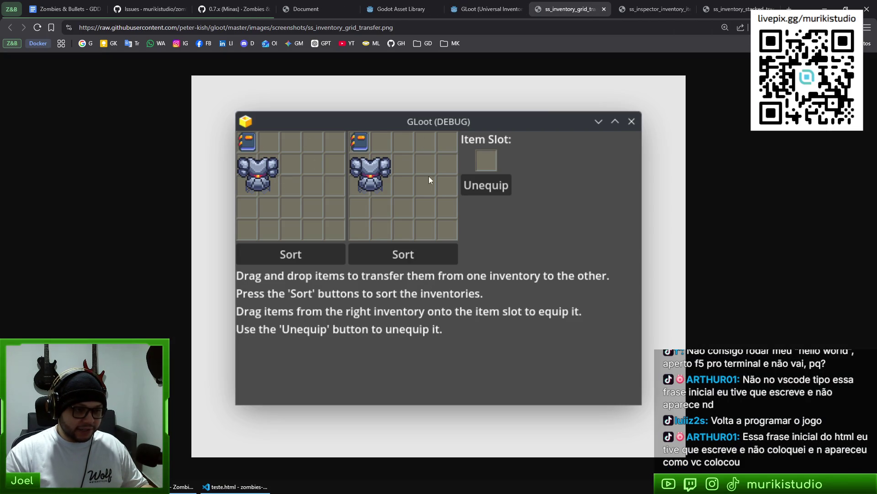
{"action": "key", "text": "ctrl+w"}
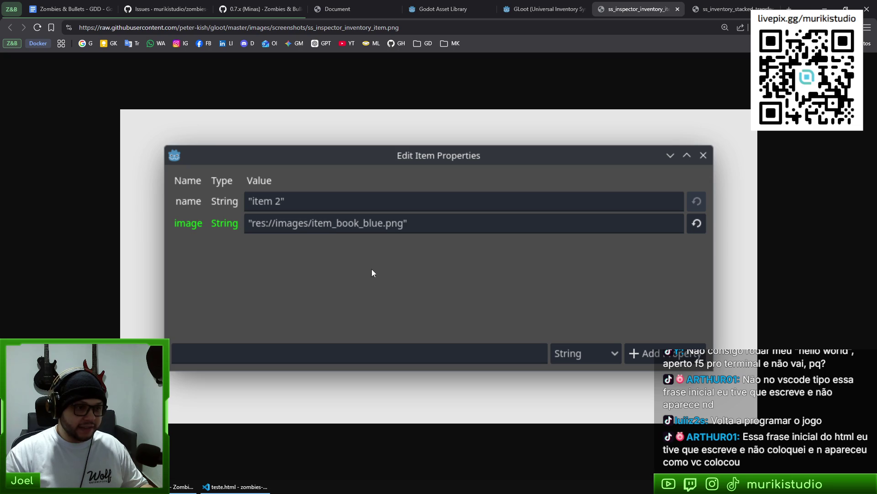
{"action": "key", "text": "ctrl+w"}
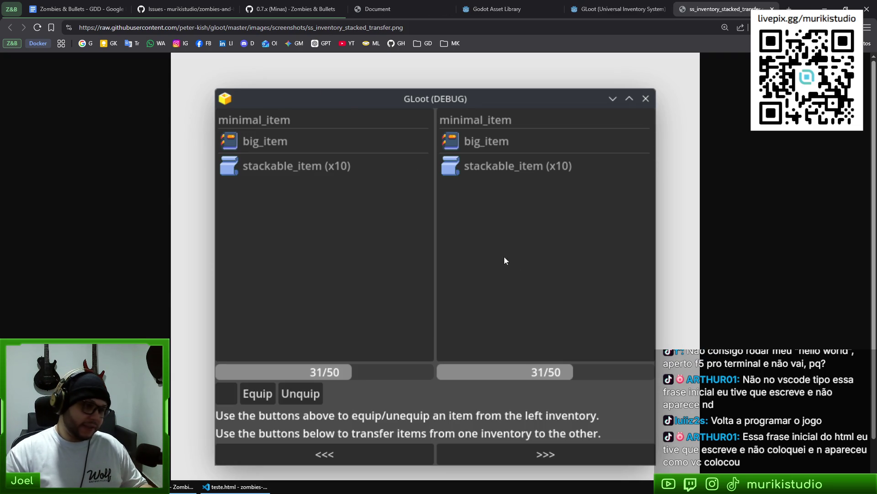
{"action": "key", "text": "ctrl+w"}
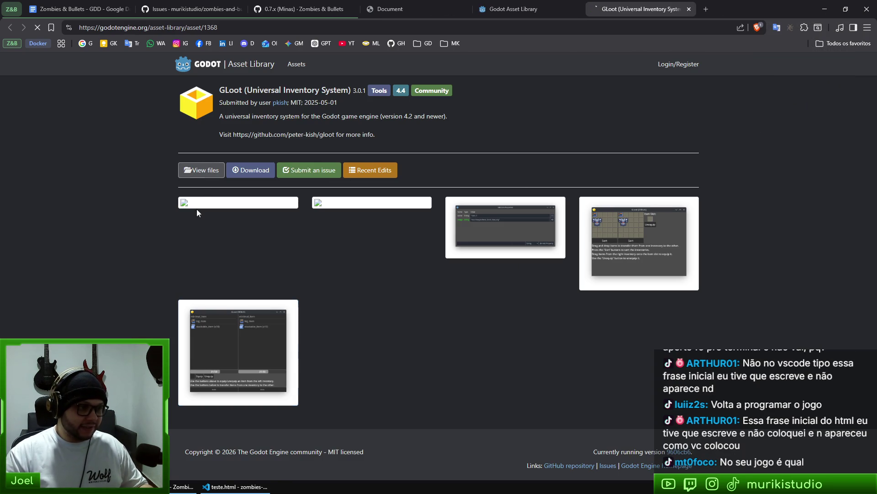
{"action": "scroll", "coordinate": [422, 345], "scroll_direction": "down", "scroll_amount": 1}
Scroll through the gloot README, then close the GitHub repository and Asset Library tabs
{"action": "scroll", "coordinate": [421, 345], "scroll_direction": "down", "scroll_amount": 15}
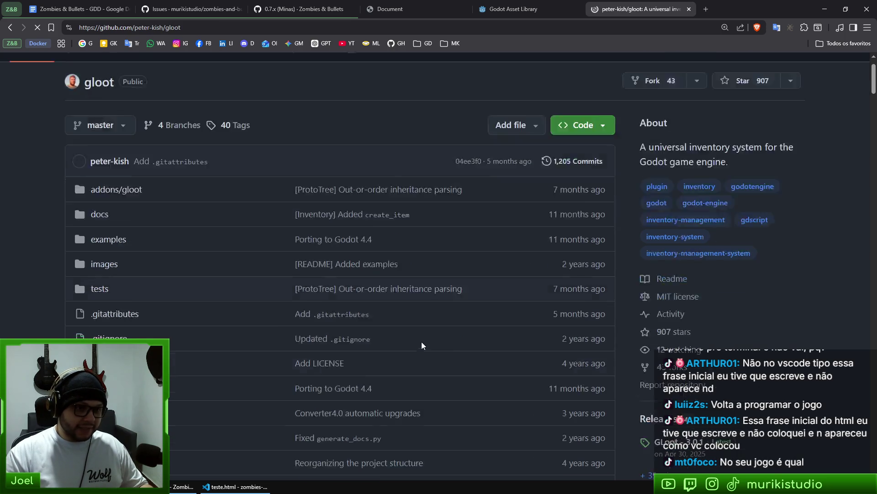
{"action": "scroll", "coordinate": [408, 341], "scroll_direction": "down", "scroll_amount": 20}
{"action": "scroll", "coordinate": [385, 295], "scroll_direction": "down", "scroll_amount": 20}
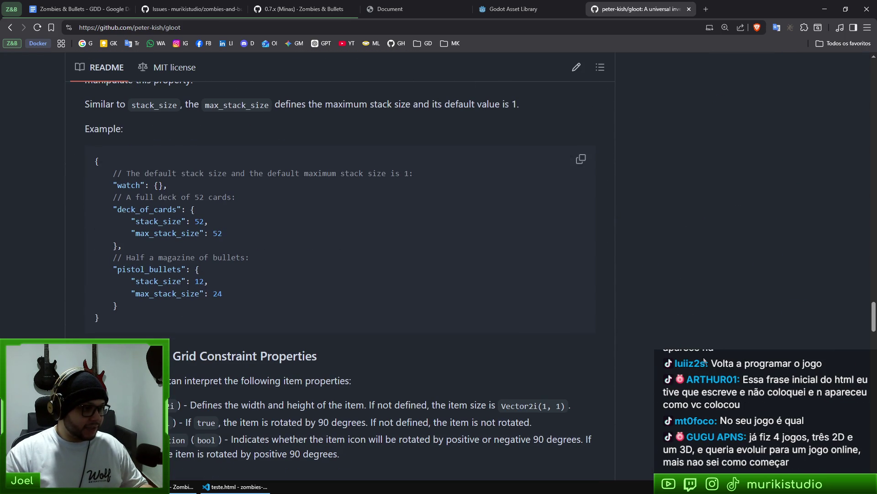
{"action": "scroll", "coordinate": [732, 402], "scroll_direction": "down", "scroll_amount": 8}
{"action": "scroll", "coordinate": [735, 349], "scroll_direction": "down", "scroll_amount": 15}
{"action": "scroll", "coordinate": [735, 349], "scroll_direction": "down", "scroll_amount": 10}
{"action": "scroll", "coordinate": [759, 66], "scroll_direction": "up", "scroll_amount": 20}
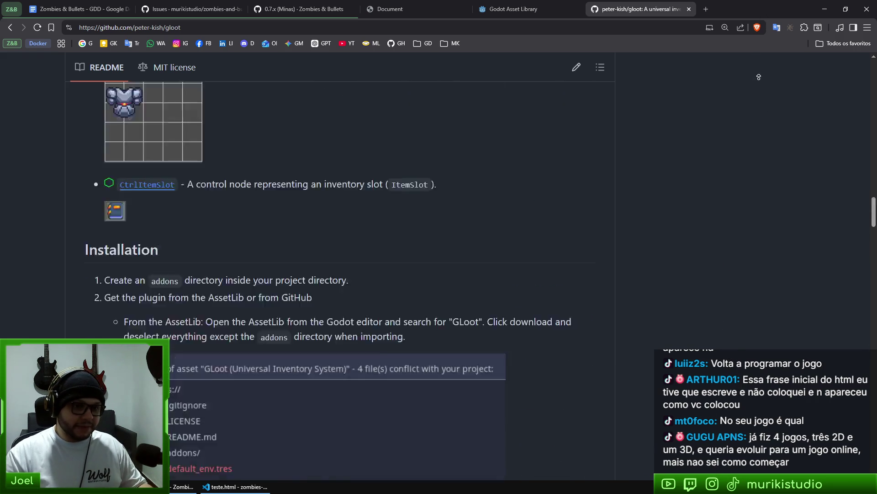
{"action": "key", "text": "ctrl+w"}
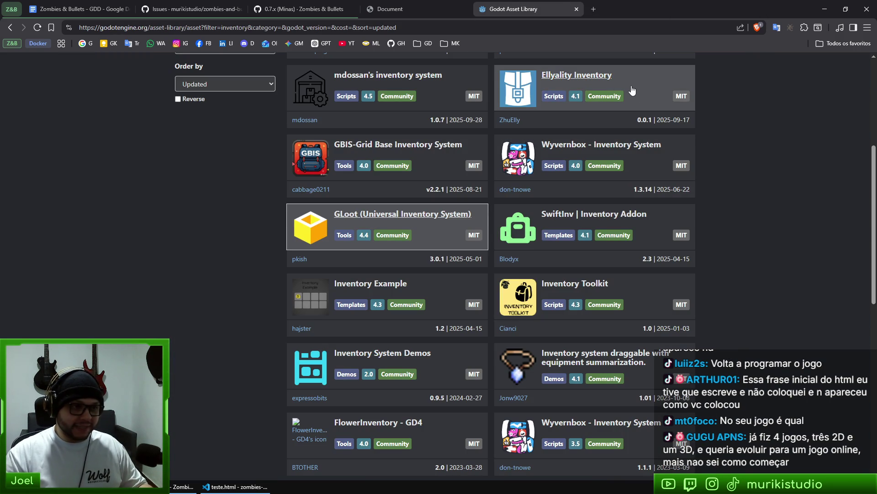
{"action": "key", "text": "ctrl+w"}
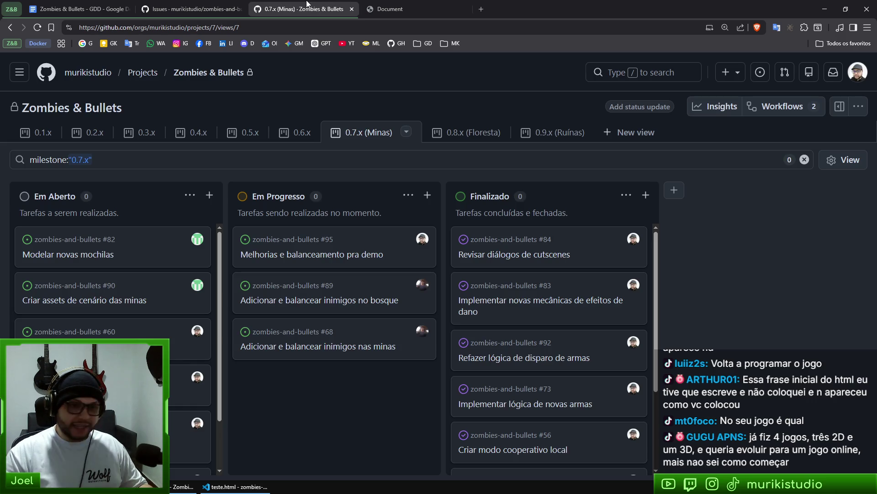
Switch to the 0.7.x (Minas) project board, then bring teste.html forward in VS Code
{"action": "left_click", "coordinate": [305, 8]}
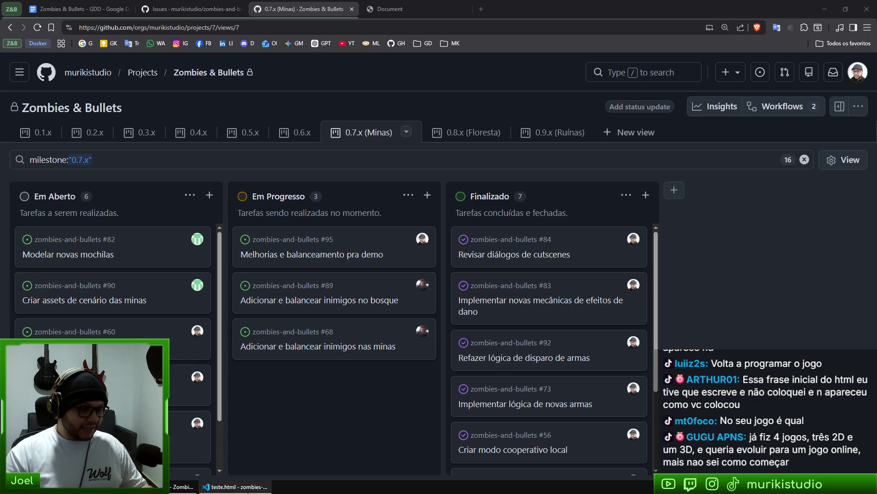
{"action": "left_click", "coordinate": [227, 487]}
Place the caret at the end of teste.html in the editor
{"action": "left_click", "coordinate": [506, 192]}
{"action": "left_click", "coordinate": [658, 313]}
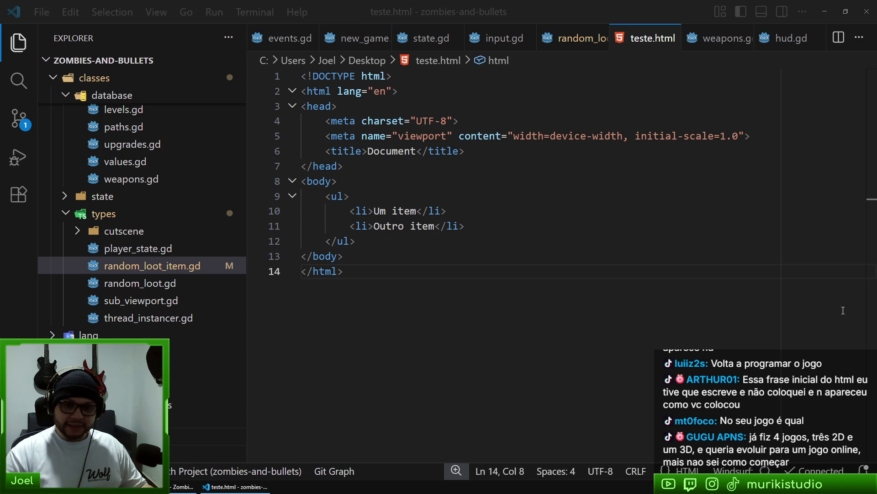
Select and delete all of teste.html's two-item list page
{"action": "left_click", "coordinate": [412, 256]}
{"action": "left_click", "coordinate": [379, 334]}
{"action": "left_click", "coordinate": [435, 151]}
{"action": "left_click", "coordinate": [460, 320]}
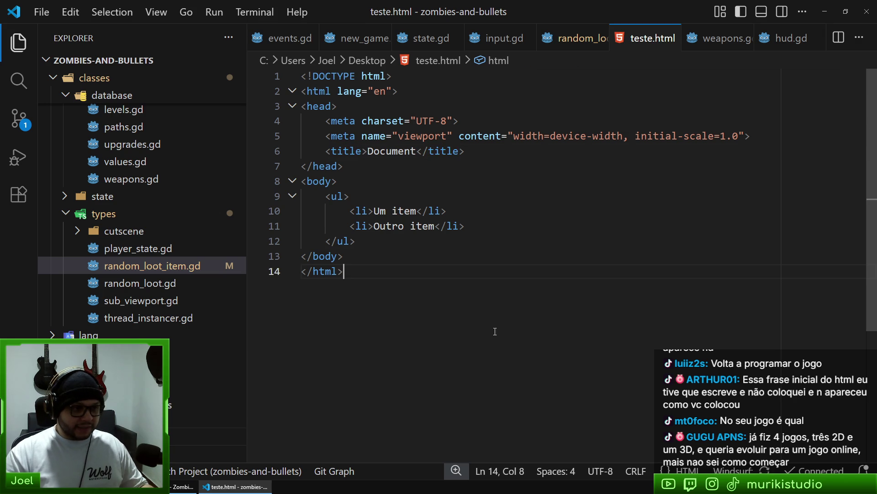
{"action": "key", "text": "ctrl+a"}
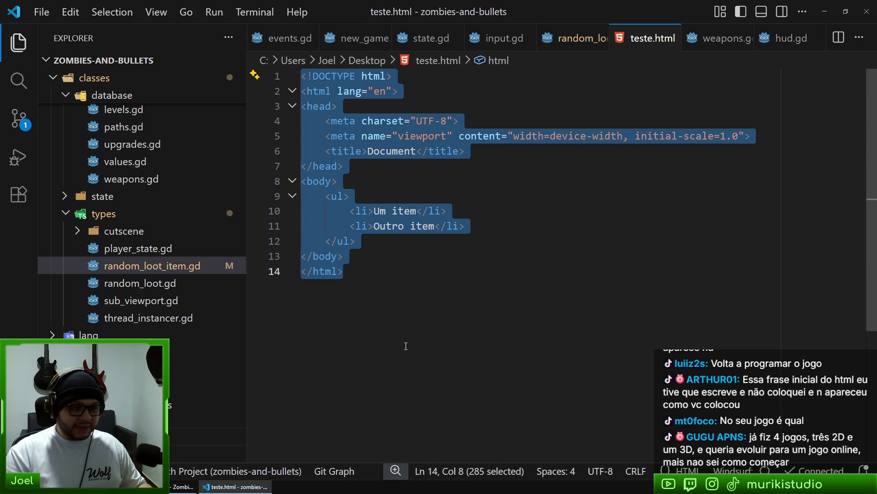
{"action": "key", "text": "Delete"}
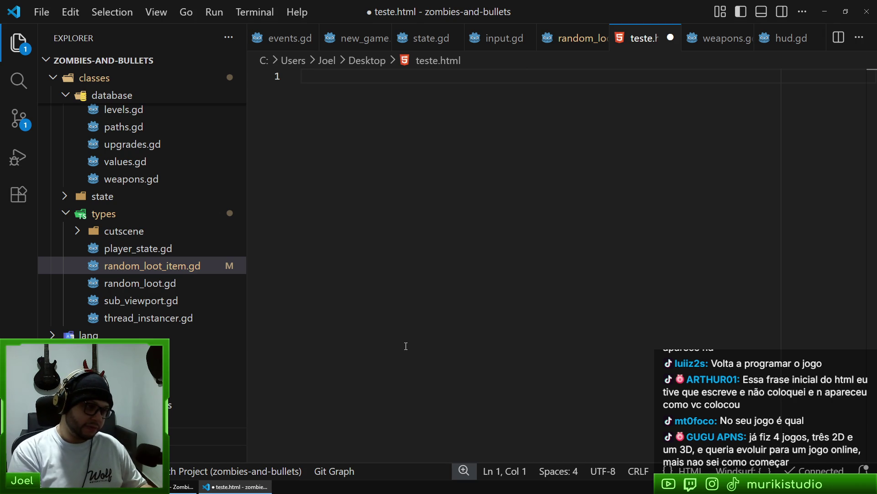
Generate a fresh HTML boilerplate in teste.html with the ! Emmet abbreviation
{"action": "type", "text": "<"}
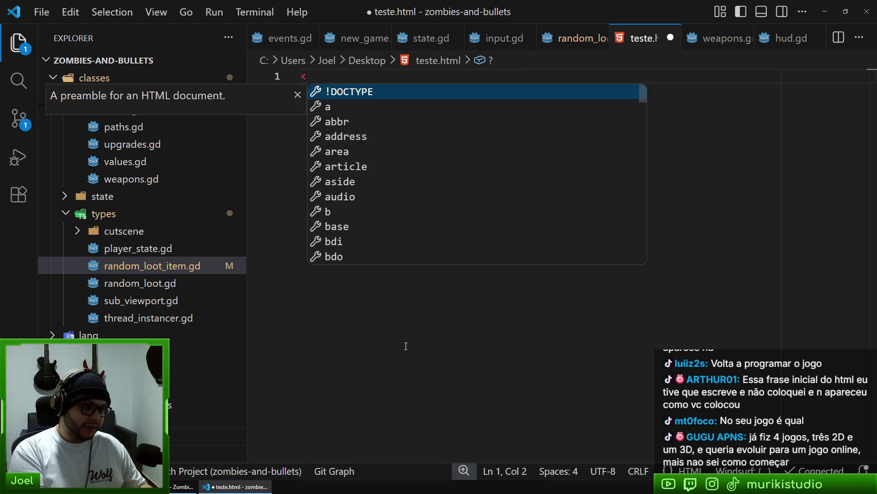
{"action": "type", "text": "html></html>"}
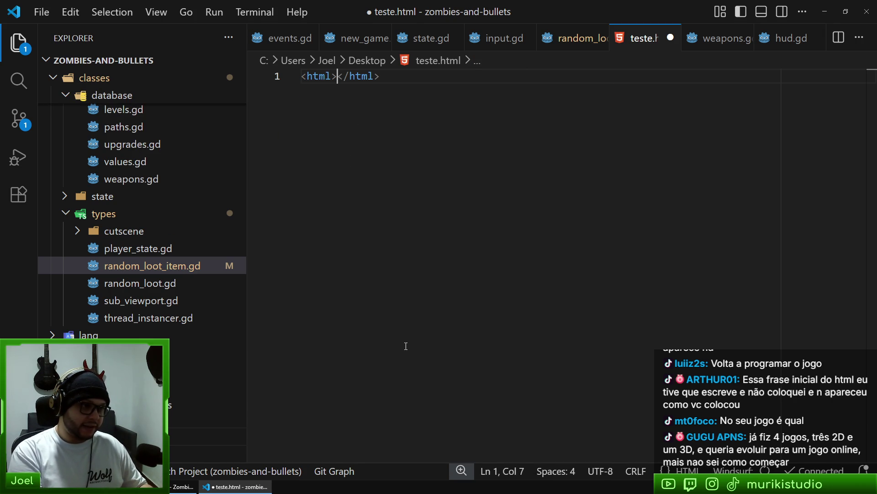
{"action": "key", "text": "ctrl+a"}
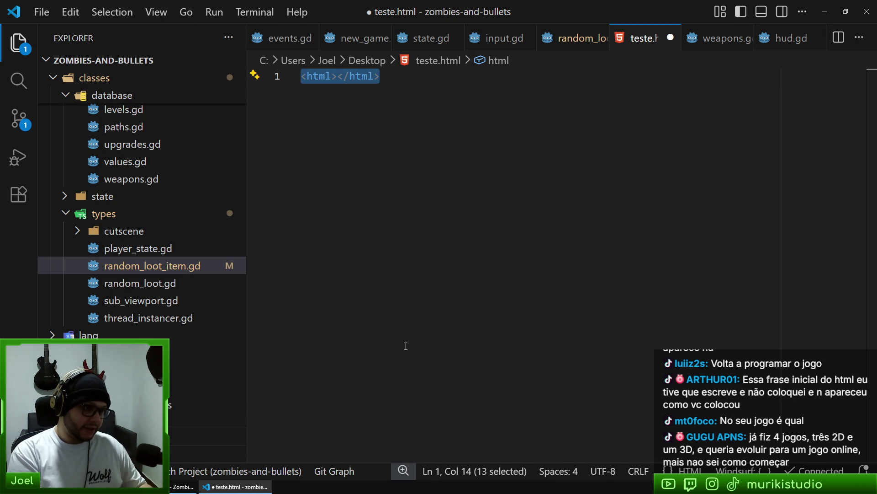
{"action": "type", "text": "!"}
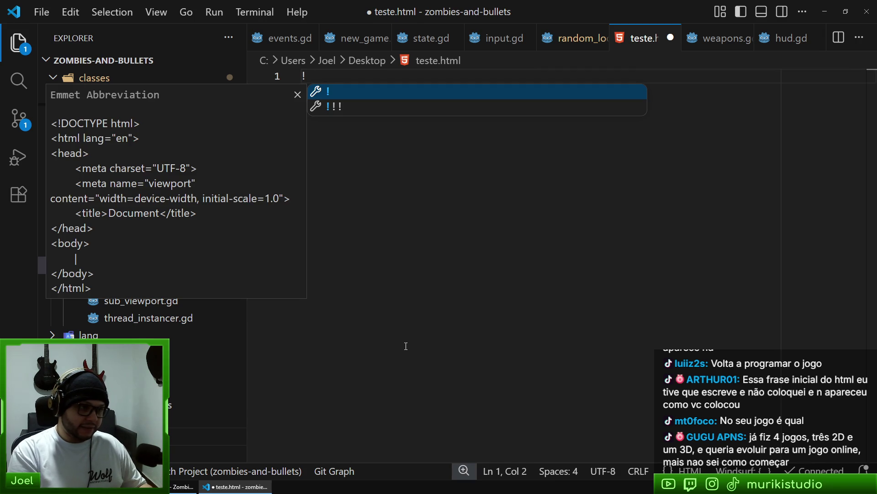
{"action": "key", "text": "Return"}
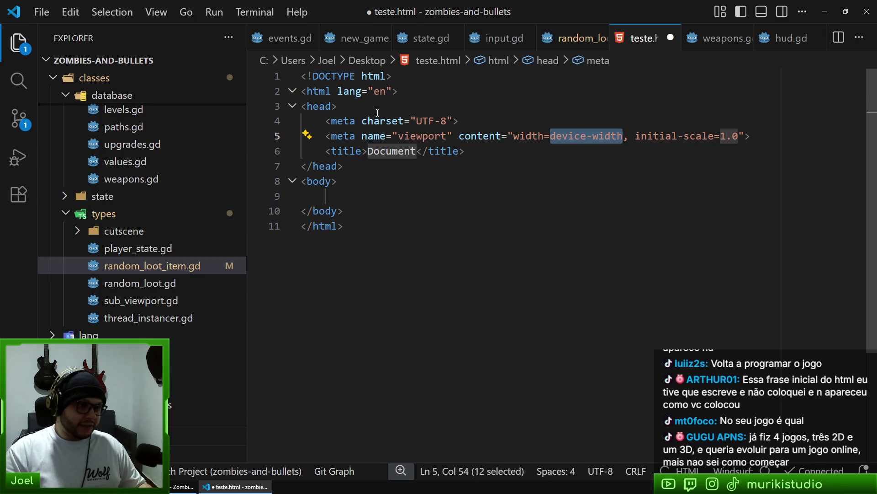
Select the boilerplate, delete it and undo the deletion, then switch to a new browser tab
{"action": "triple_click", "coordinate": [332, 76]}
{"action": "left_click", "coordinate": [307, 90]}
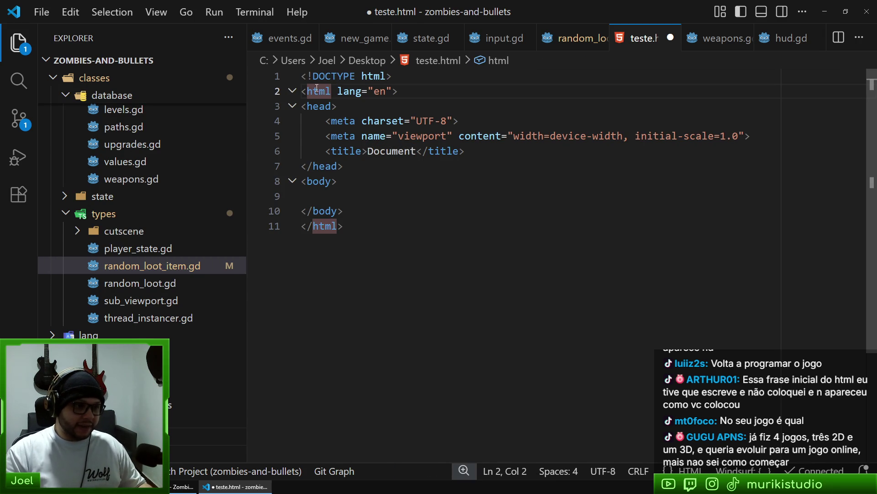
{"action": "left_click", "coordinate": [419, 89]}
{"action": "left_click_drag", "start_coordinate": [418, 88], "coordinate": [307, 91]}
{"action": "mouse_move", "coordinate": [343, 226]}
{"action": "left_mouse_down"}
{"action": "mouse_move", "coordinate": [302, 208]}
{"action": "mouse_move", "coordinate": [254, 75]}
{"action": "left_mouse_up"}
{"action": "left_click", "coordinate": [352, 276]}
{"action": "key", "text": "ctrl+a"}
{"action": "key", "text": "BackSpace"}
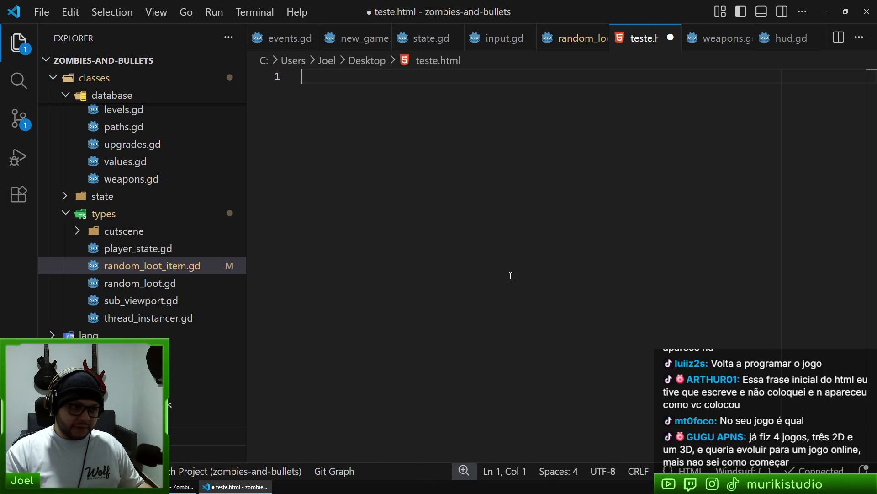
{"action": "key", "text": "ctrl+z"}
{"action": "key", "text": "Escape"}
{"action": "left_click", "coordinate": [187, 487]}
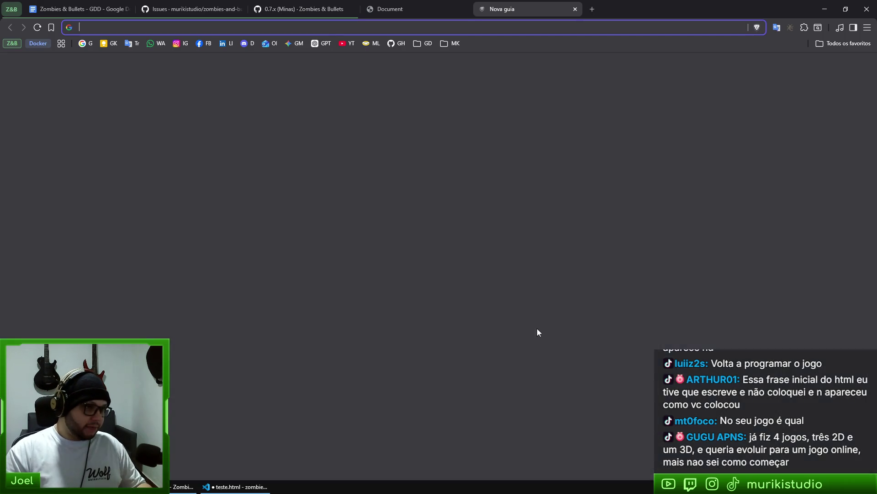
Search 'html hel' and select the example code on W3Schools' HTML Basic Examples page
{"action": "type", "text": "html hel"}
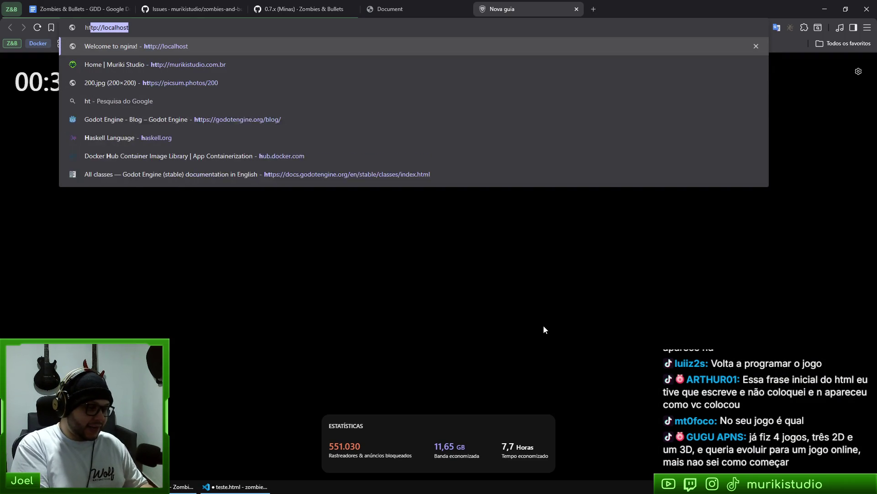
{"action": "key", "text": "Return"}
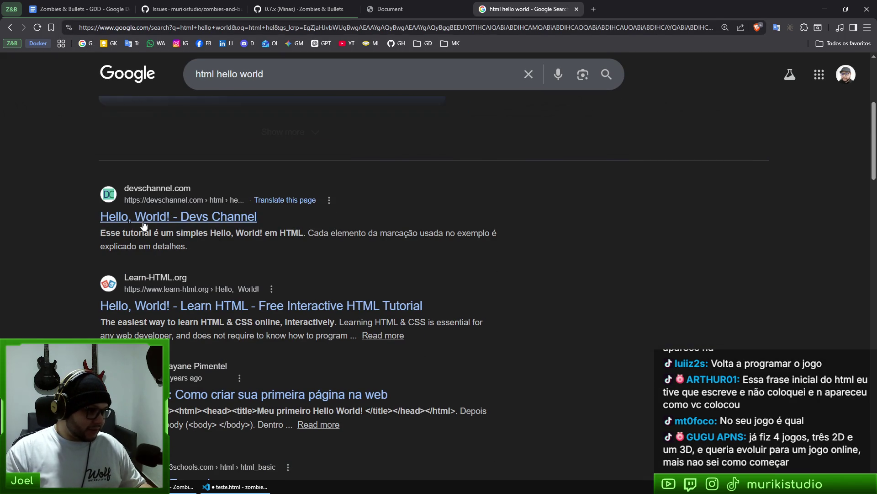
{"action": "scroll", "coordinate": [200, 306], "scroll_direction": "down", "scroll_amount": 5}
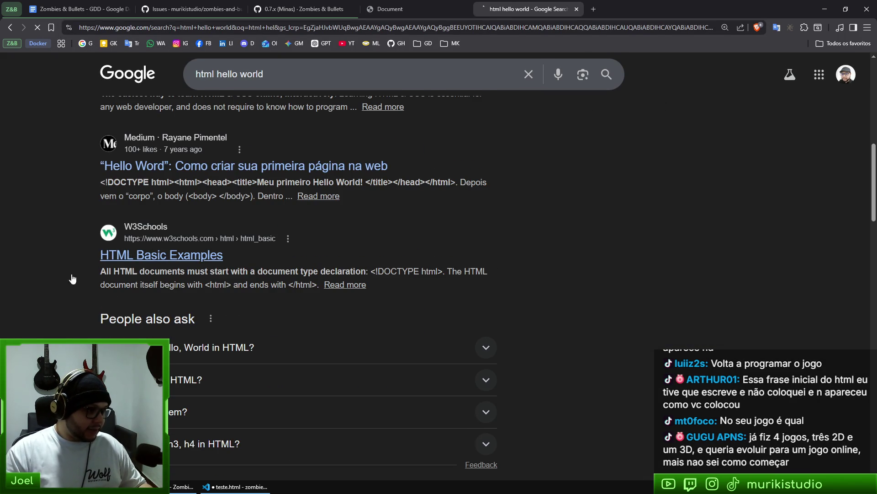
{"action": "left_click", "coordinate": [118, 259]}
{"action": "scroll", "coordinate": [294, 206], "scroll_direction": "down", "scroll_amount": 5}
{"action": "scroll", "coordinate": [294, 206], "scroll_direction": "up", "scroll_amount": 4}
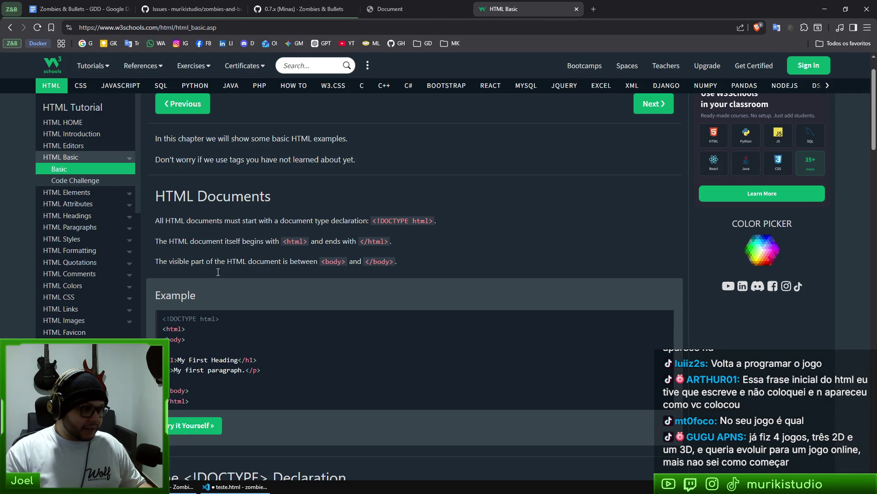
{"action": "left_click_drag", "start_coordinate": [208, 196], "coordinate": [271, 197]}
{"action": "scroll", "coordinate": [232, 323], "scroll_direction": "down", "scroll_amount": 3}
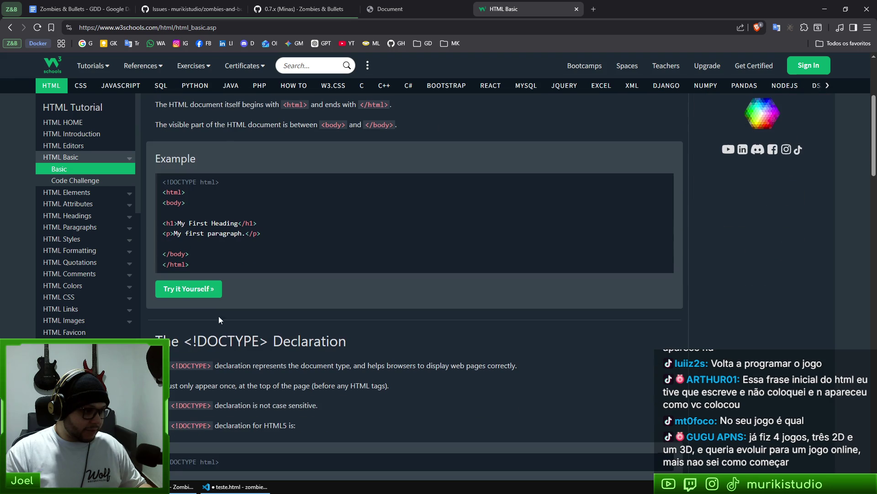
{"action": "mouse_move", "coordinate": [194, 265]}
{"action": "left_mouse_down"}
{"action": "mouse_move", "coordinate": [152, 204]}
{"action": "mouse_move", "coordinate": [158, 184]}
{"action": "mouse_move", "coordinate": [162, 191]}
{"action": "left_mouse_up"}
{"action": "key", "text": "ctrl+c"}
Paste the example over teste.html, save it, and reload the teste.html browser tab
{"action": "left_click", "coordinate": [246, 485]}
{"action": "key", "text": "ctrl+a"}
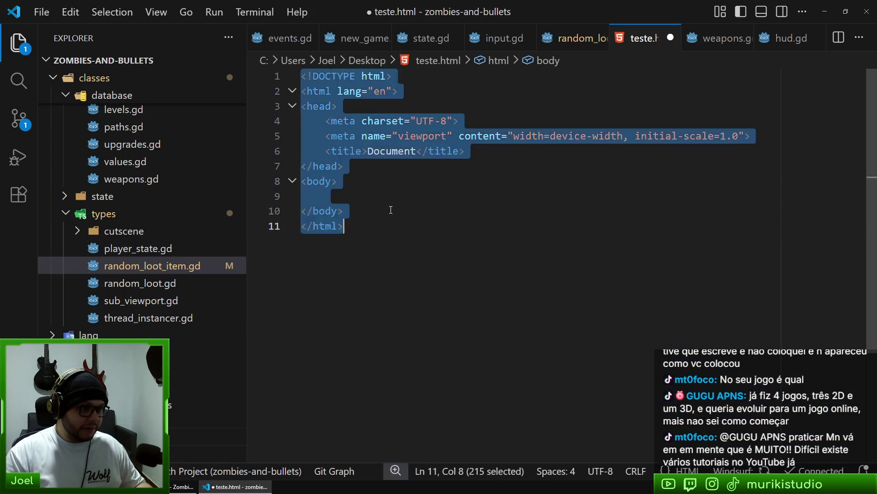
{"action": "key", "text": "ctrl+v"}
{"action": "key", "text": "ctrl+s"}
{"action": "key", "text": "alt+Tab"}
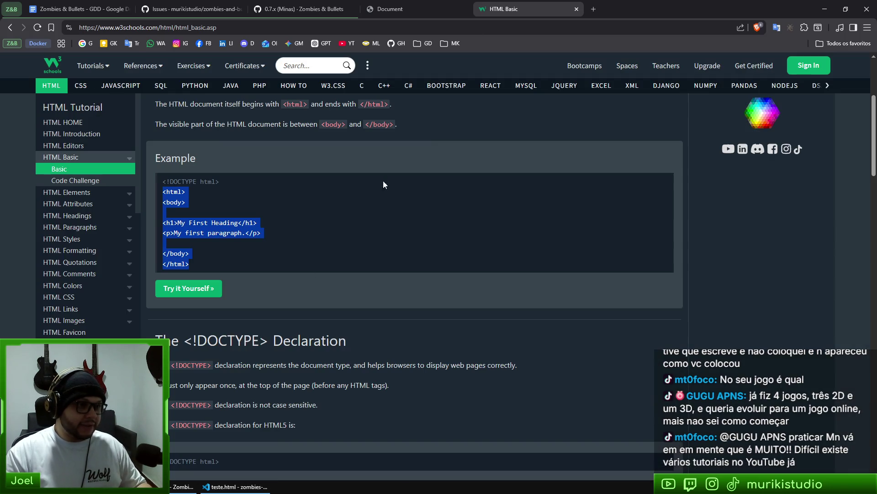
{"action": "key", "text": "ctrl+shift+Tab"}
{"action": "key", "text": "F5"}
{"action": "key", "text": "ctrl+a"}
{"action": "left_click", "coordinate": [480, 320]}
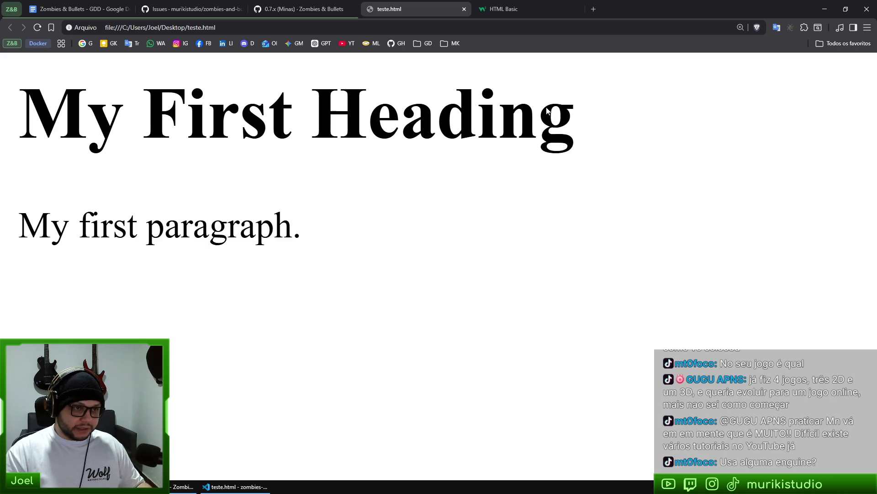
Bring the VS Code window with teste.html back to the front
{"action": "left_click", "coordinate": [235, 486]}
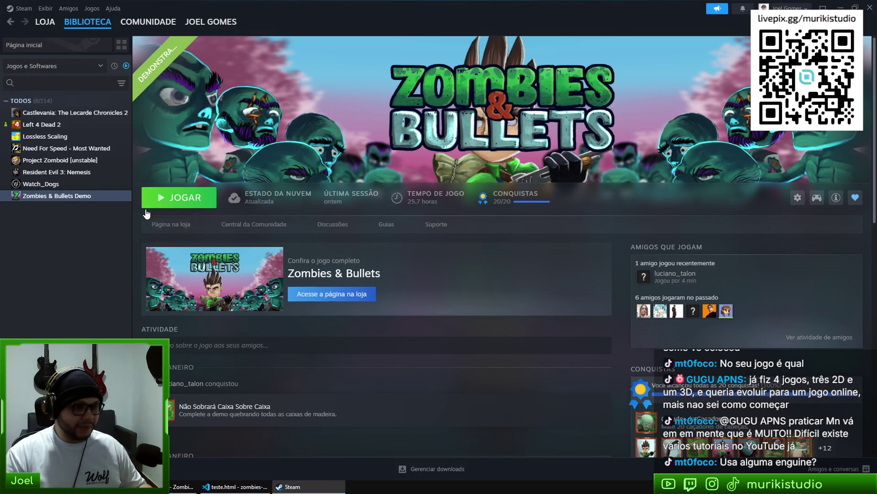
Open the Zombies & Bullets Demo store page and play its gameplay trailer full screen
{"action": "left_click", "coordinate": [170, 224]}
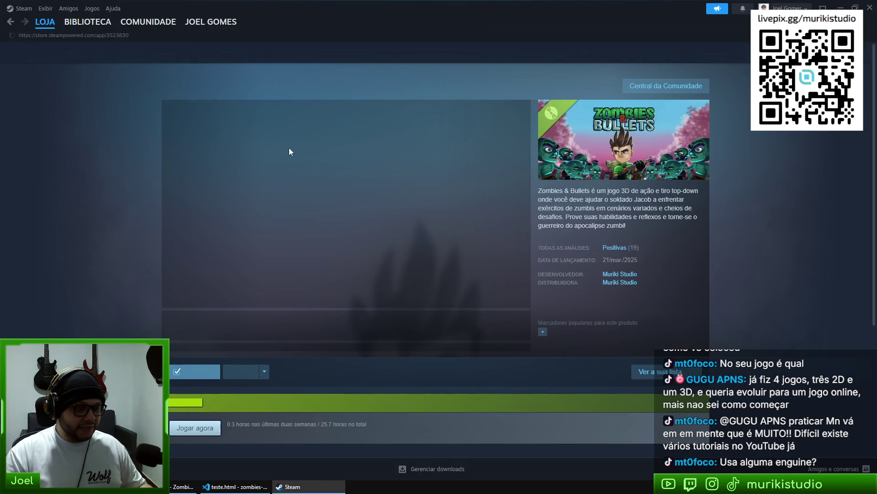
{"action": "scroll", "coordinate": [105, 325], "scroll_direction": "down", "scroll_amount": 3}
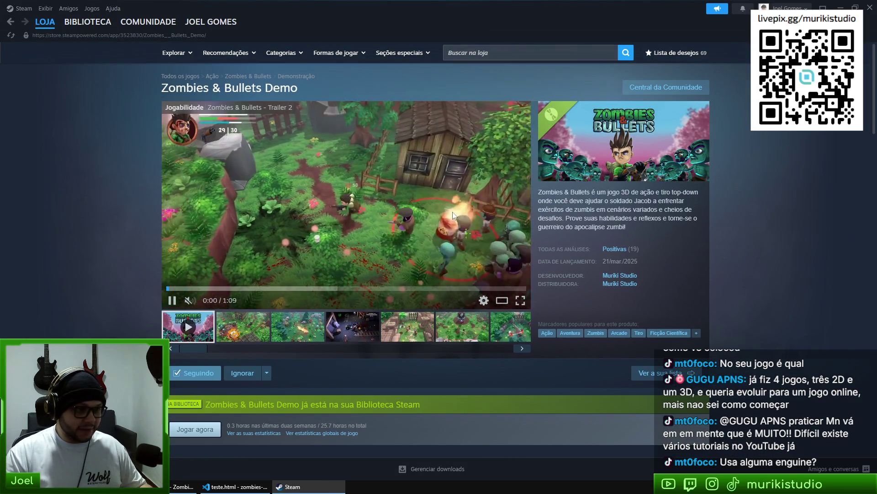
{"action": "left_click", "coordinate": [519, 299]}
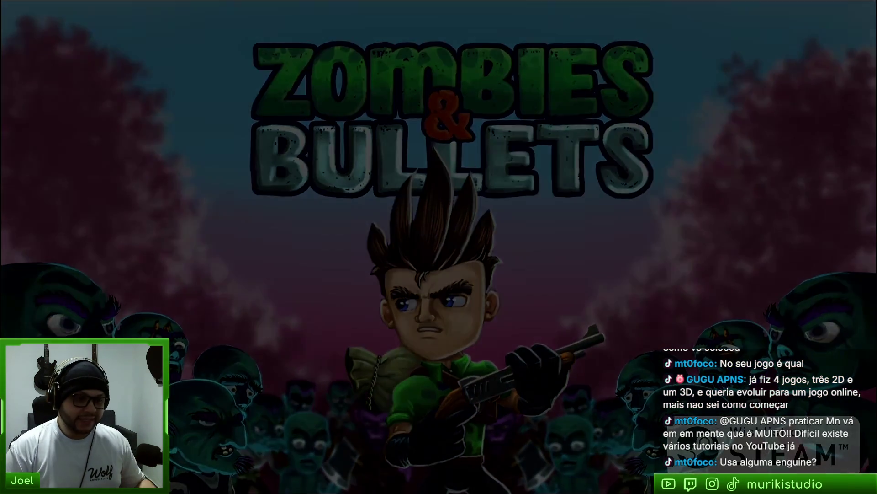
Exit full screen and play the trailer in the store page's main viewer
{"action": "key", "text": "Escape"}
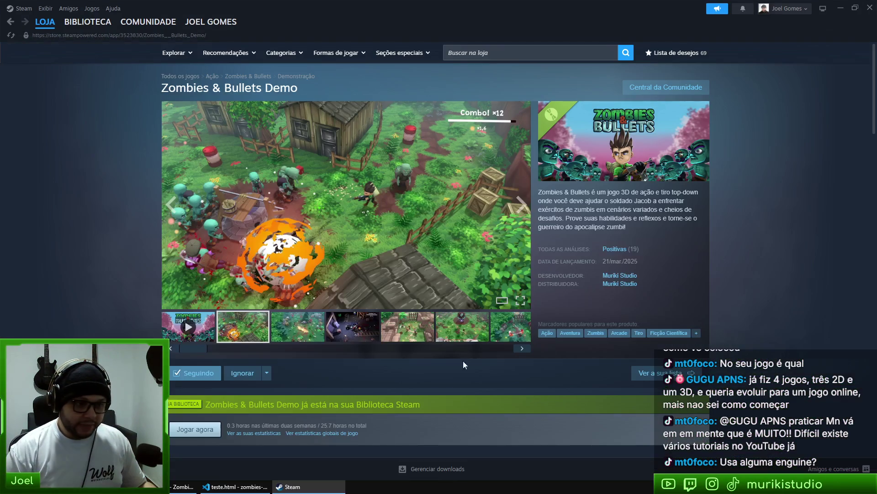
{"action": "left_click", "coordinate": [179, 334]}
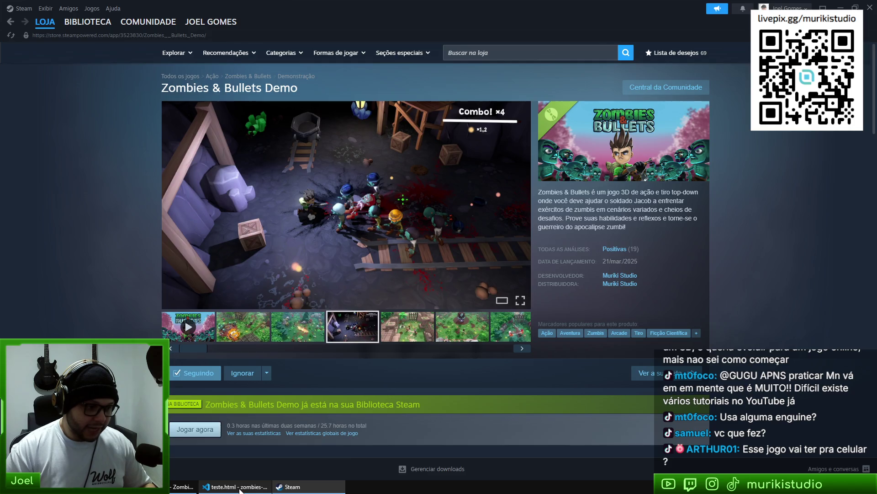
Close teste.html in VS Code, leaving random_loot_item.gd in the editor
{"action": "left_click", "coordinate": [215, 489]}
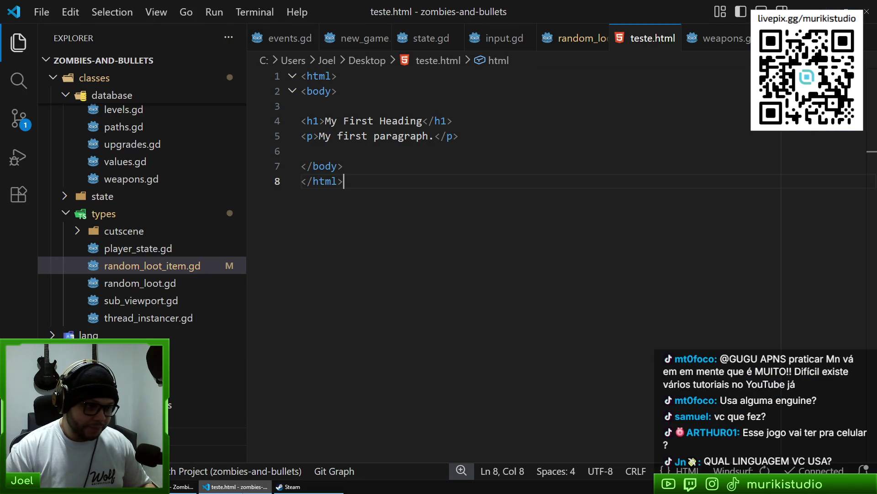
{"action": "middle_click", "coordinate": [640, 37]}
{"action": "left_click", "coordinate": [376, 291]}
Replay the Steam store trailer, then switch to Brave's 0.7.x (Minas) project board
{"action": "left_click", "coordinate": [292, 487]}
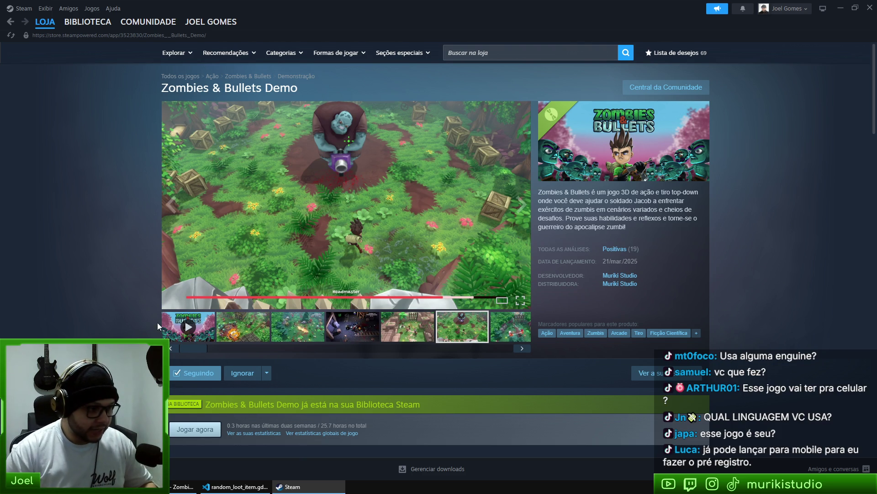
{"action": "left_click", "coordinate": [178, 336]}
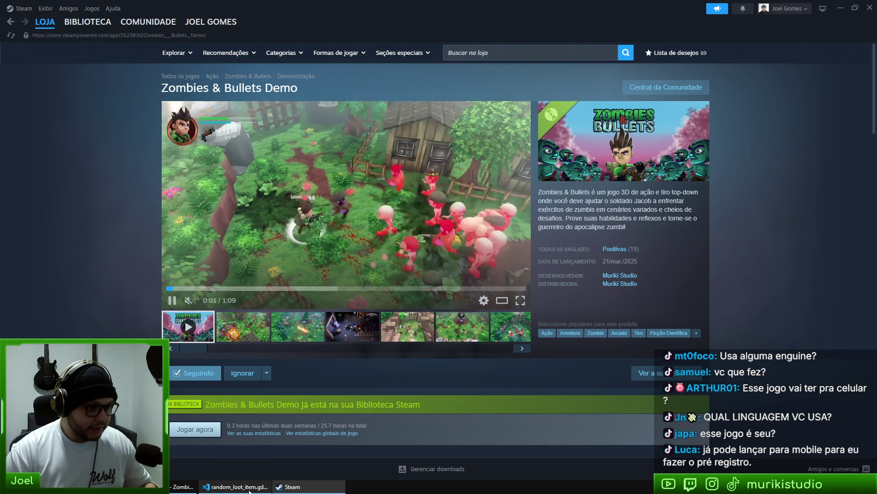
{"action": "key", "text": "alt+Tab"}
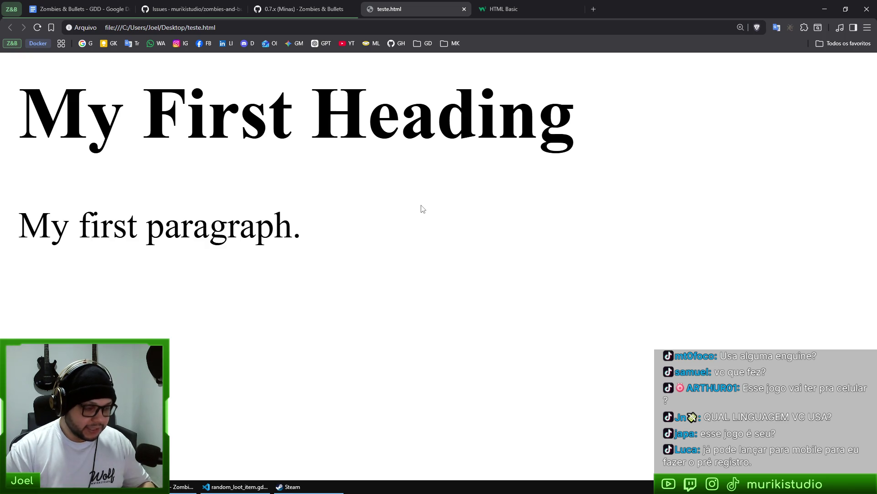
{"action": "left_click", "coordinate": [328, 9]}
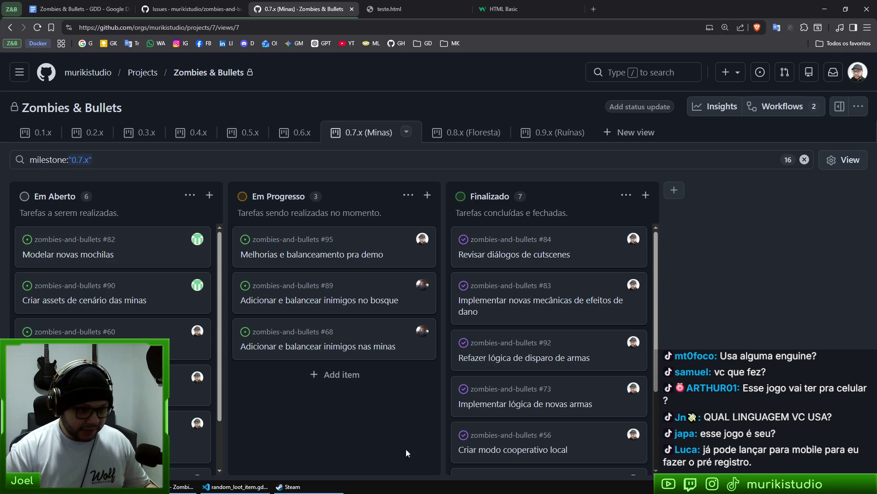
Dismiss the board's context menu and bring the Zombies & Bullets Demo Steam store page forward
{"action": "right_click", "coordinate": [363, 414]}
{"action": "left_click", "coordinate": [312, 420]}
{"action": "left_click", "coordinate": [302, 487]}
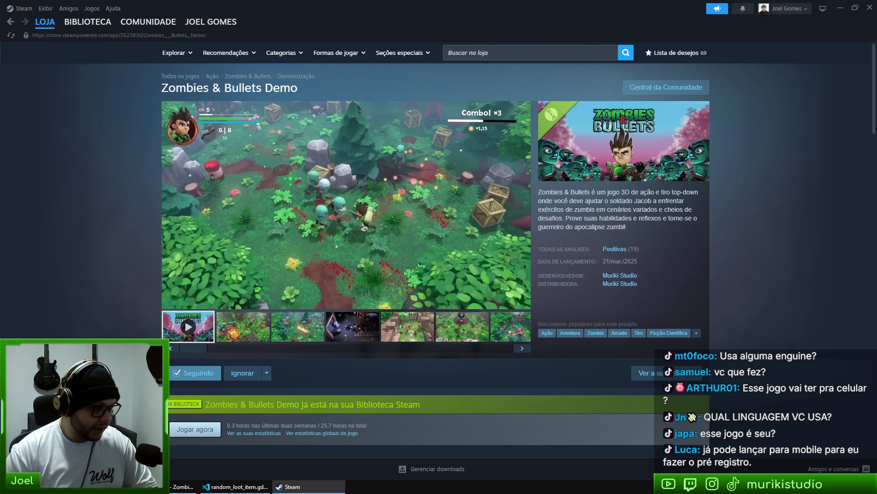
In a new Brave tab, load the GodotSteam site by typing 'godots', then open its documentation
{"action": "key", "text": "alt+Tab"}
{"action": "key", "text": "ctrl+t"}
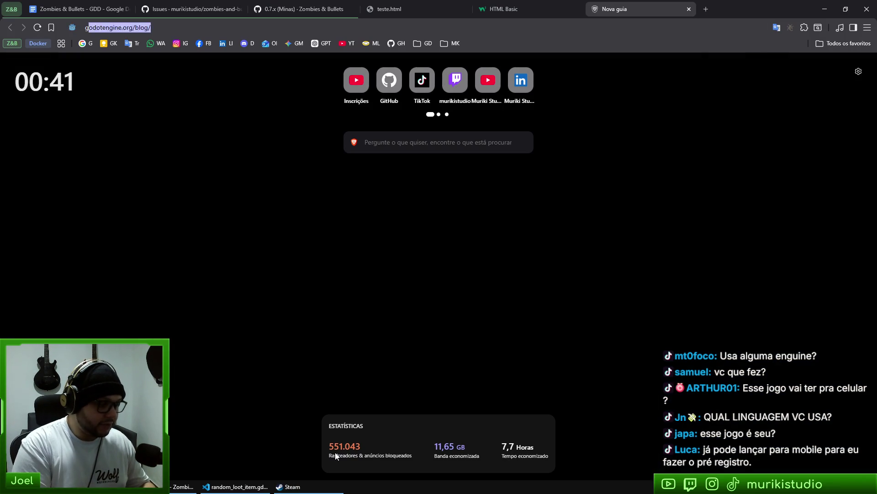
{"action": "type", "text": "godot"}
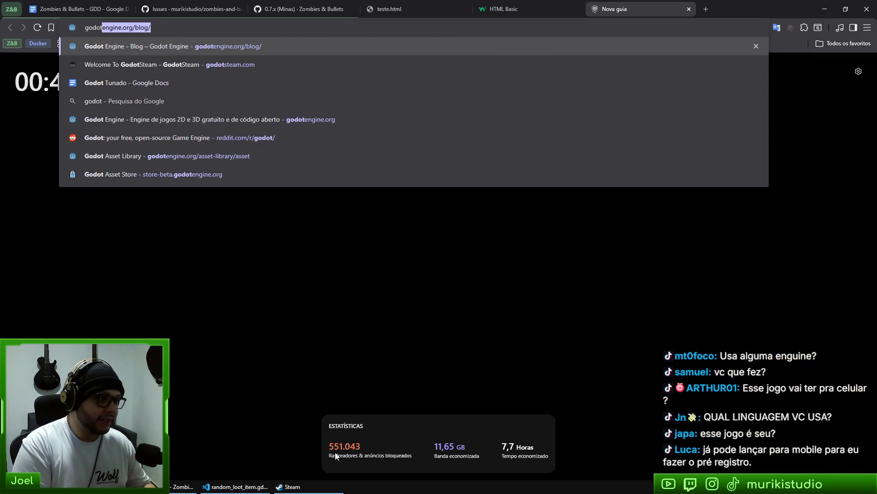
{"action": "type", "text": "ste"}
{"action": "key", "text": "Return"}
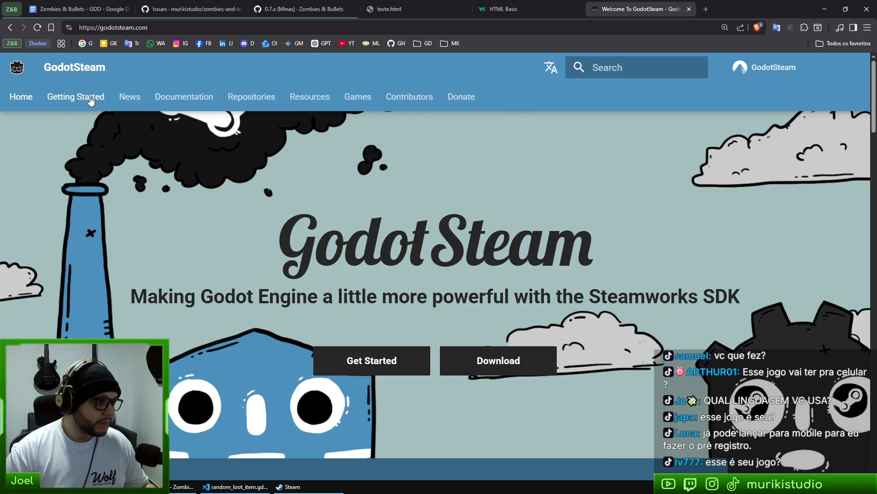
{"action": "left_click", "coordinate": [183, 97]}
Read the Networking Sockets docs at the connectP2P function, then open the Matchmaking class page
{"action": "scroll", "coordinate": [102, 305], "scroll_direction": "down", "scroll_amount": 5}
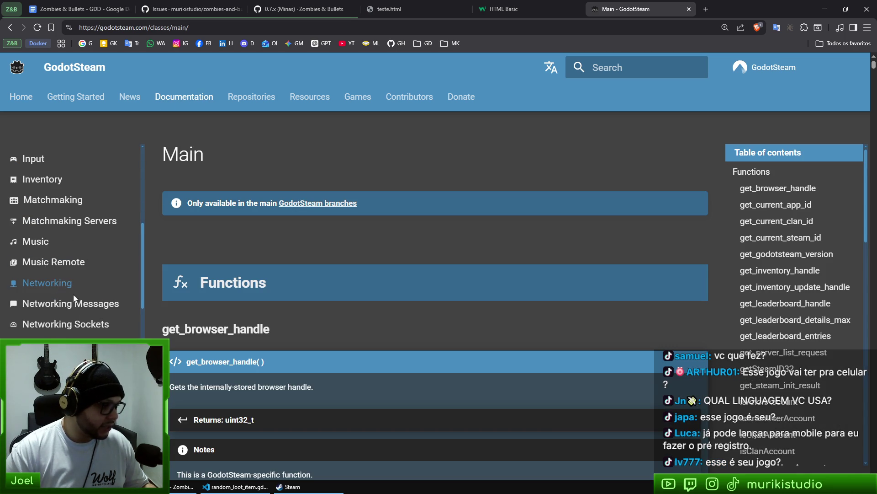
{"action": "left_click", "coordinate": [96, 324]}
{"action": "scroll", "coordinate": [254, 246], "scroll_direction": "down", "scroll_amount": 5}
{"action": "scroll", "coordinate": [414, 282], "scroll_direction": "down", "scroll_amount": 5}
{"action": "scroll", "coordinate": [594, 231], "scroll_direction": "up", "scroll_amount": 6}
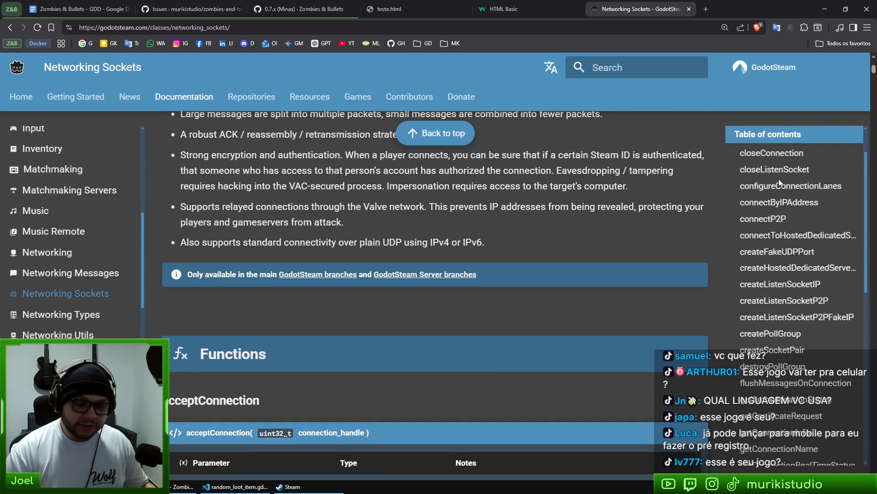
{"action": "scroll", "coordinate": [783, 196], "scroll_direction": "up", "scroll_amount": 1}
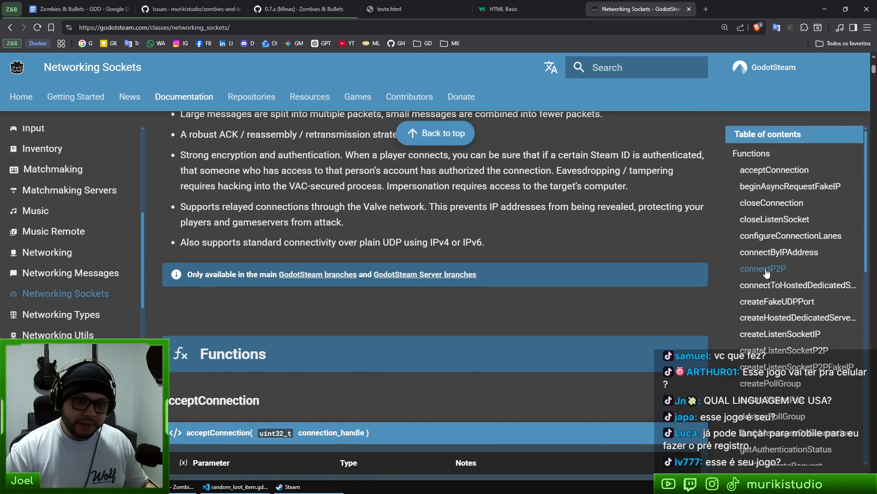
{"action": "left_click", "coordinate": [767, 271]}
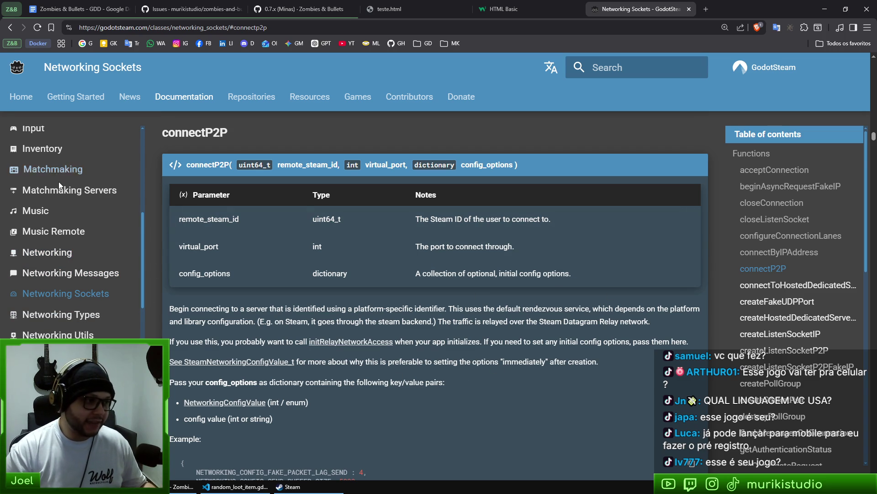
{"action": "left_click", "coordinate": [51, 170]}
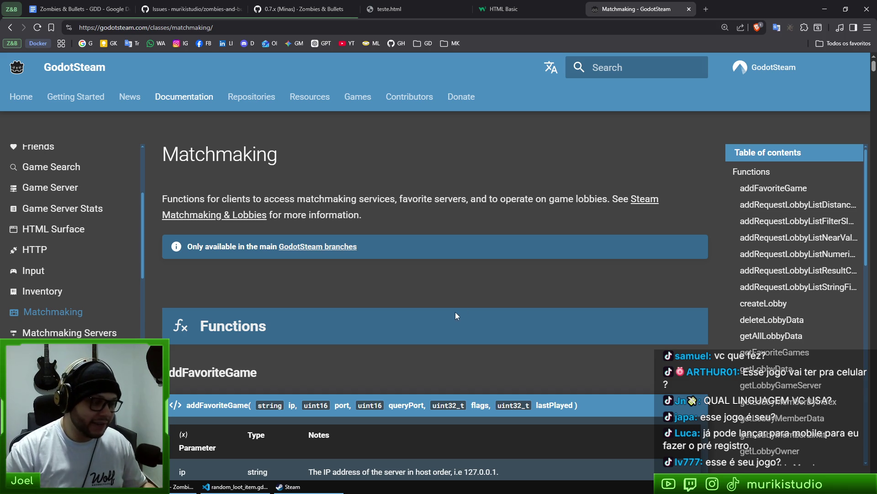
Scroll through the Matchmaking docs, then open the Networking Sockets class overview from the sidebar
{"action": "scroll", "coordinate": [137, 219], "scroll_direction": "up", "scroll_amount": 3}
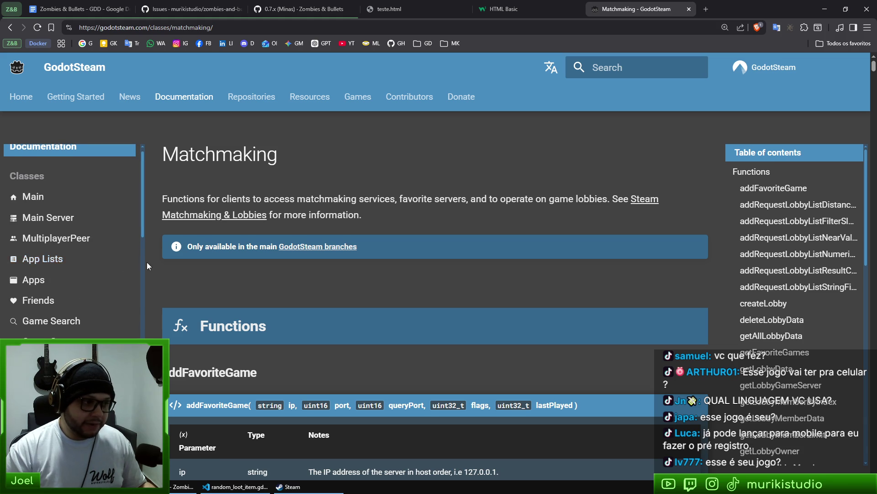
{"action": "scroll", "coordinate": [155, 279], "scroll_direction": "down", "scroll_amount": 1}
{"action": "scroll", "coordinate": [126, 270], "scroll_direction": "up", "scroll_amount": 1}
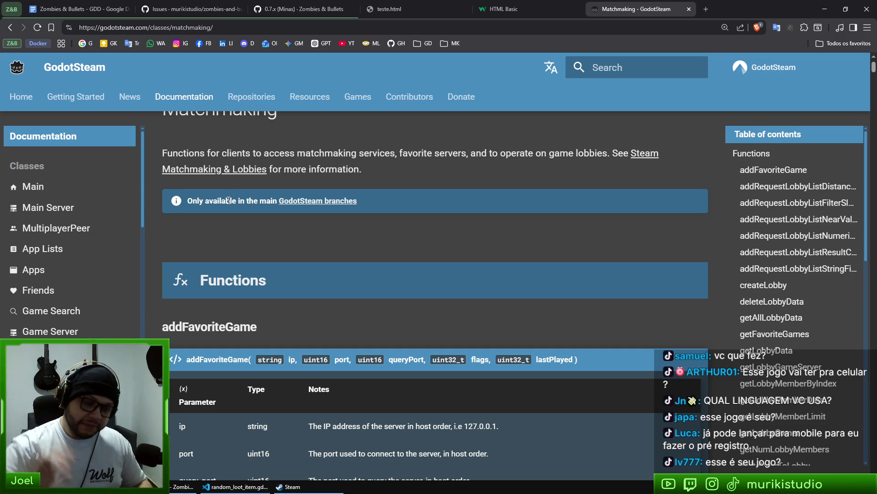
{"action": "scroll", "coordinate": [39, 294], "scroll_direction": "down", "scroll_amount": 3}
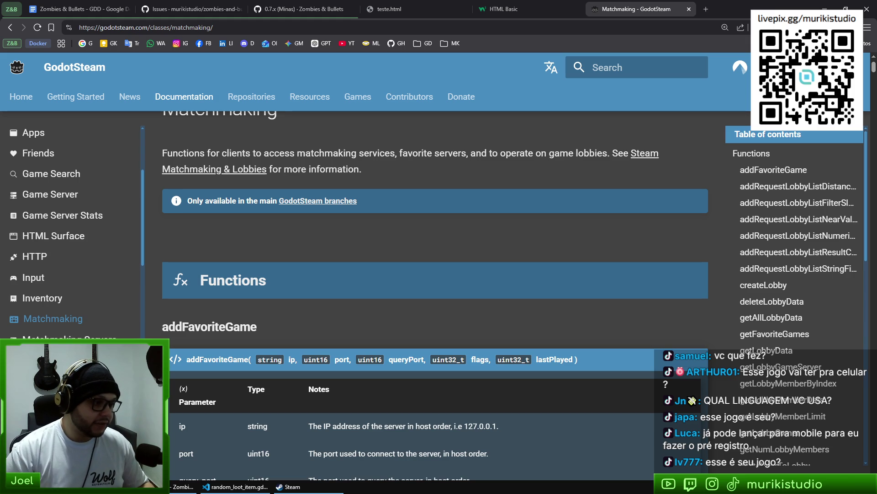
{"action": "left_click", "coordinate": [100, 325]}
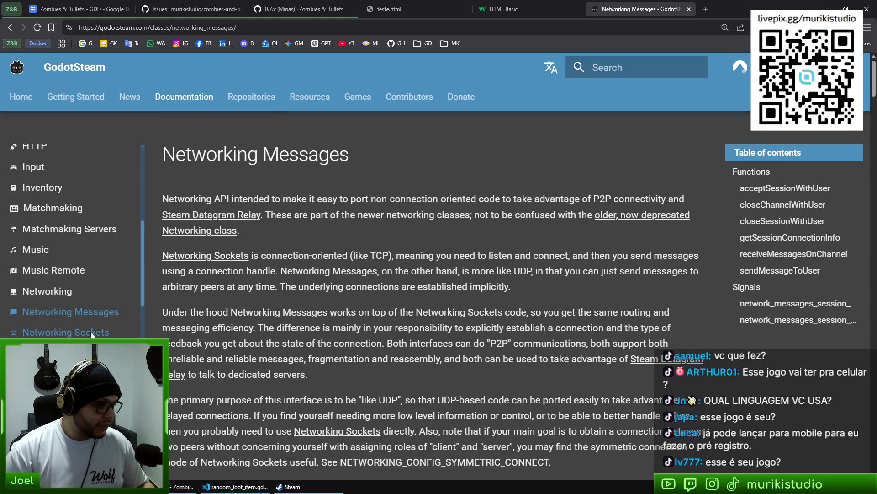
{"action": "scroll", "coordinate": [791, 278], "scroll_direction": "down", "scroll_amount": 4}
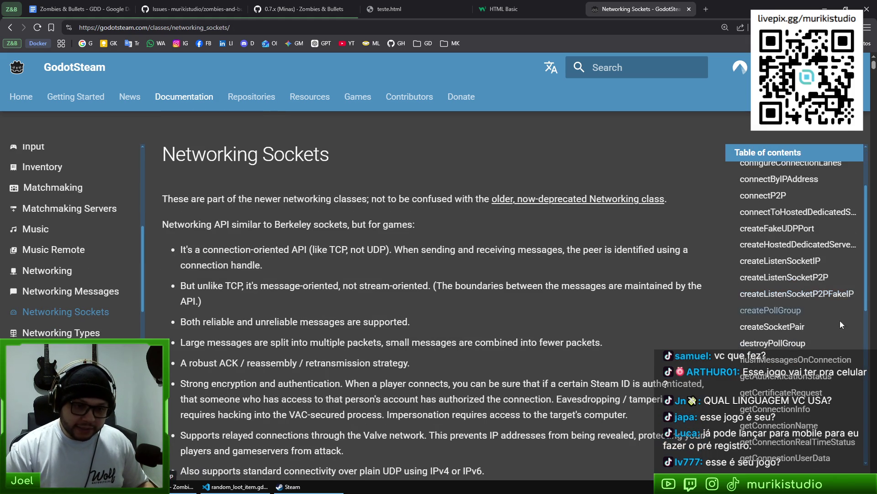
{"action": "scroll", "coordinate": [805, 350], "scroll_direction": "up", "scroll_amount": 5}
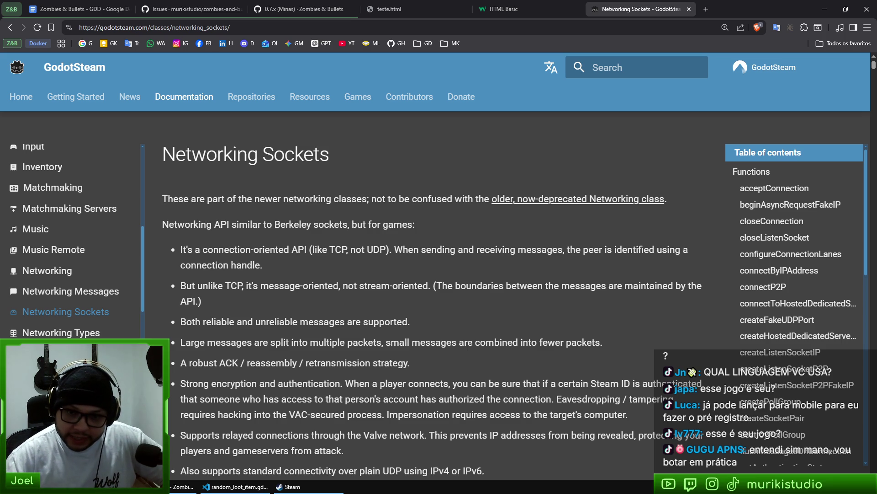
Bring the Godot editor showing the grove_2.tscn scene to the front
{"action": "left_click", "coordinate": [182, 486]}
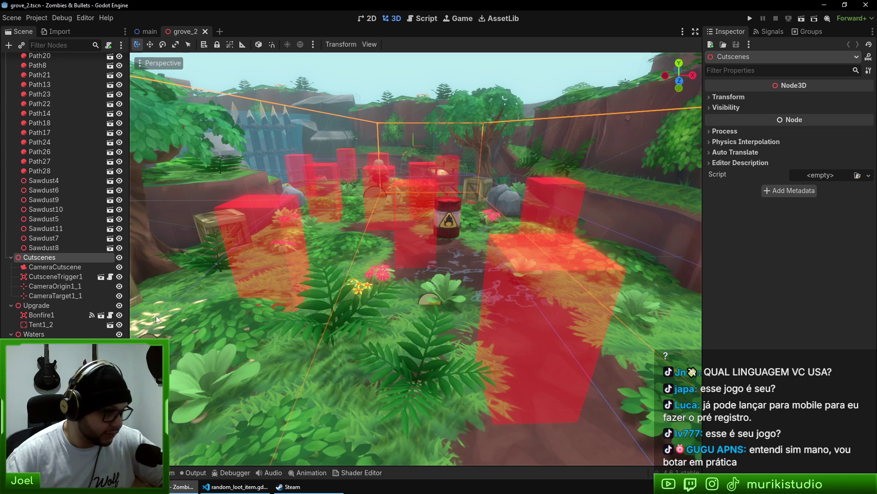
View Godot's version via Help > About Godot, then return to random_loot_item.gd in VS Code
{"action": "left_click", "coordinate": [106, 18]}
{"action": "left_click", "coordinate": [137, 105]}
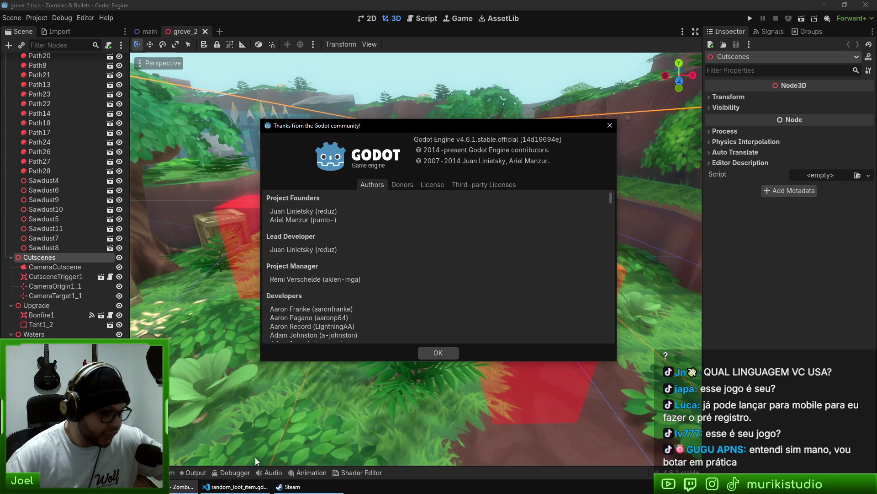
{"action": "left_click", "coordinate": [235, 486]}
{"action": "scroll", "coordinate": [412, 369], "scroll_direction": "down", "scroll_amount": 15}
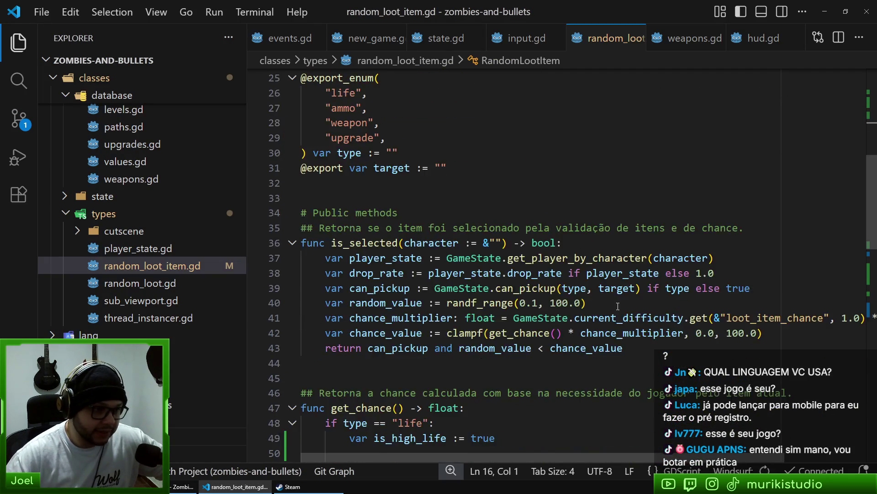
Select and review the get_chance function code, then switch to the Zombies & Bullets Demo Steam page
{"action": "mouse_move", "coordinate": [560, 343]}
{"action": "left_mouse_down"}
{"action": "mouse_move", "coordinate": [316, 272]}
{"action": "mouse_move", "coordinate": [304, 75]}
{"action": "left_mouse_up"}
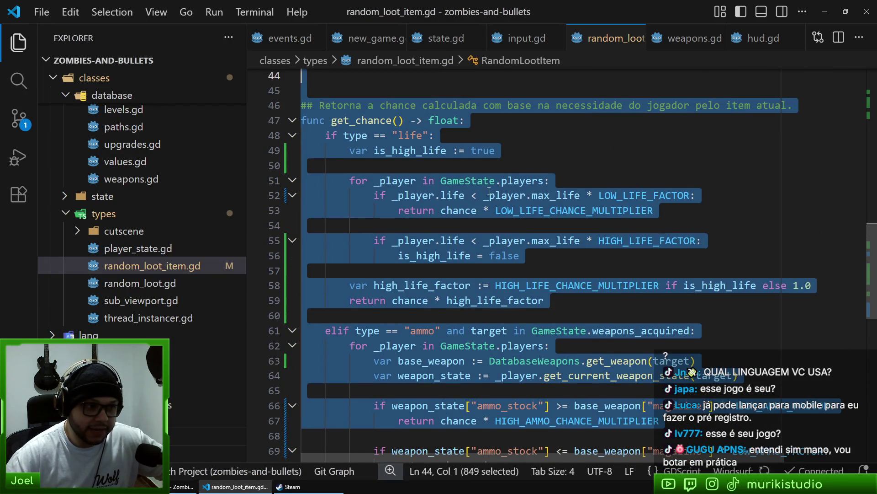
{"action": "left_click", "coordinate": [709, 263]}
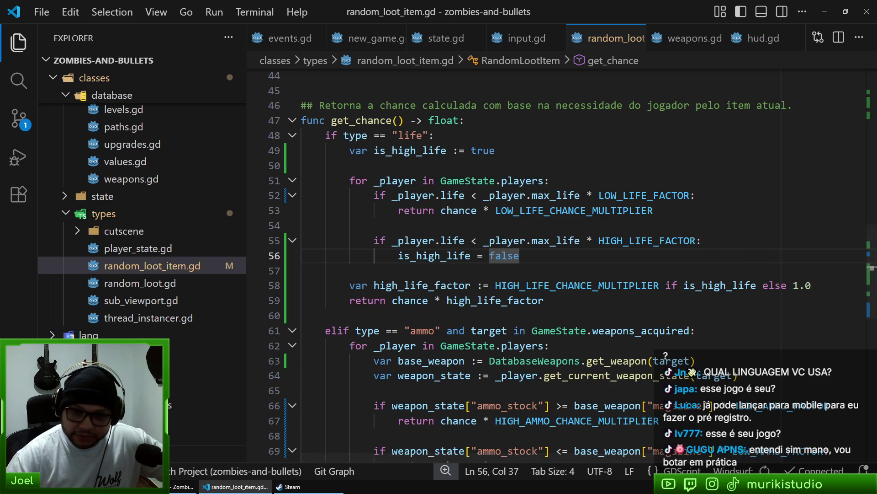
{"action": "left_click", "coordinate": [216, 490]}
{"action": "left_click", "coordinate": [288, 486]}
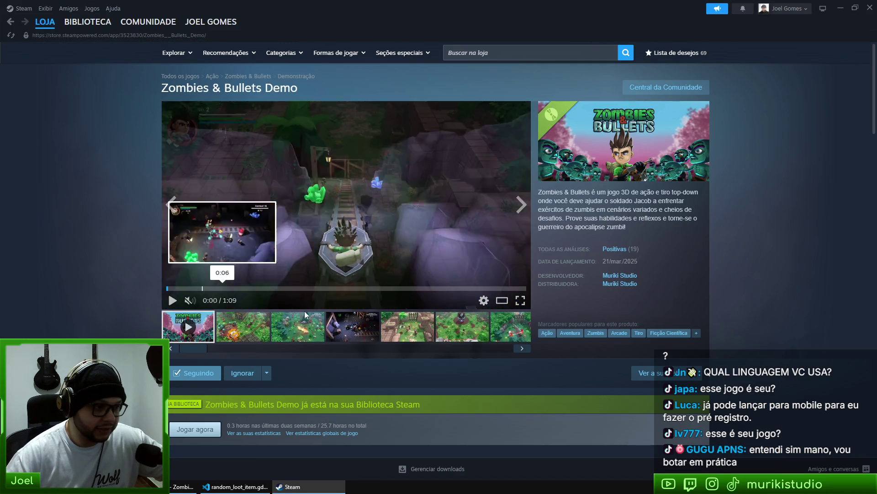
Watch the trailer's forest gameplay clip full screen, exit fullscreen, then return to Brave
{"action": "left_click", "coordinate": [173, 289]}
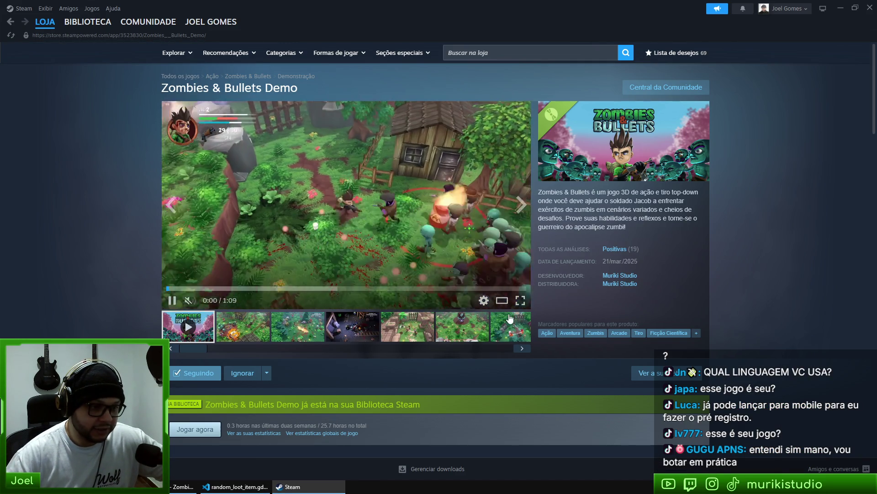
{"action": "double_click", "coordinate": [235, 237]}
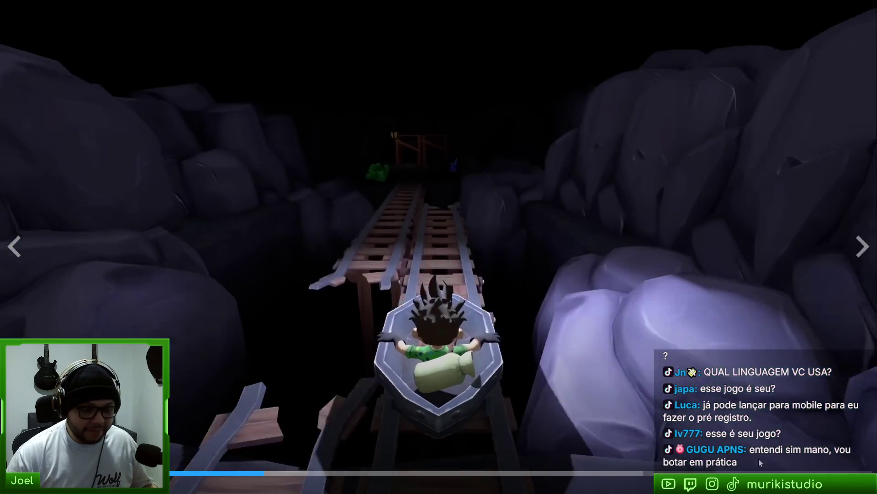
{"action": "key", "text": "Escape"}
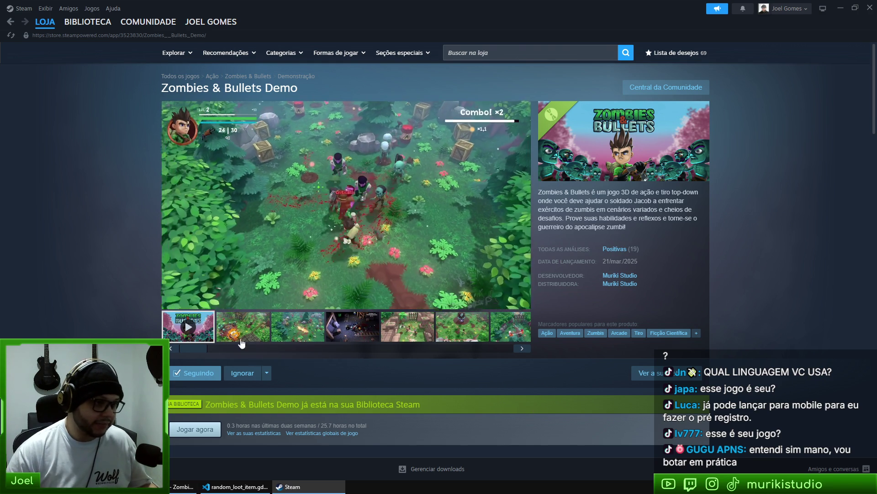
{"action": "key", "text": "alt+Tab"}
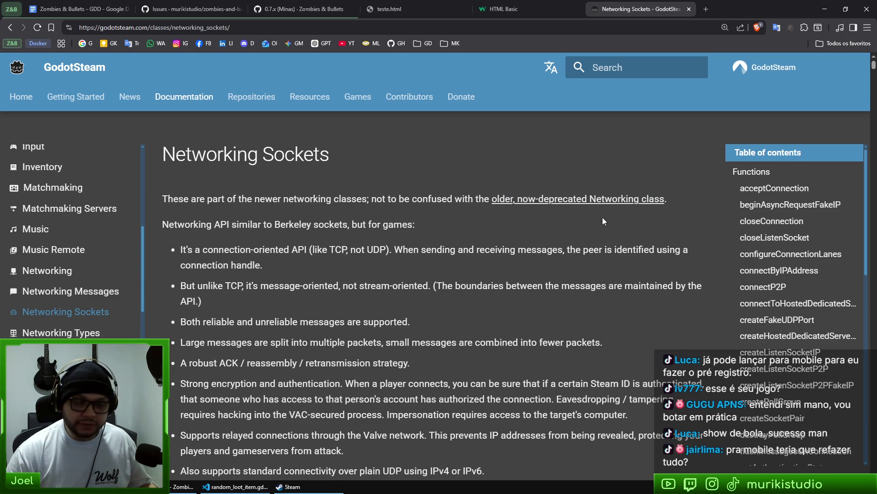
Close the Networking Sockets tab, switch to the HTML Basic tab, then bring Godot forward
{"action": "middle_click", "coordinate": [645, 7]}
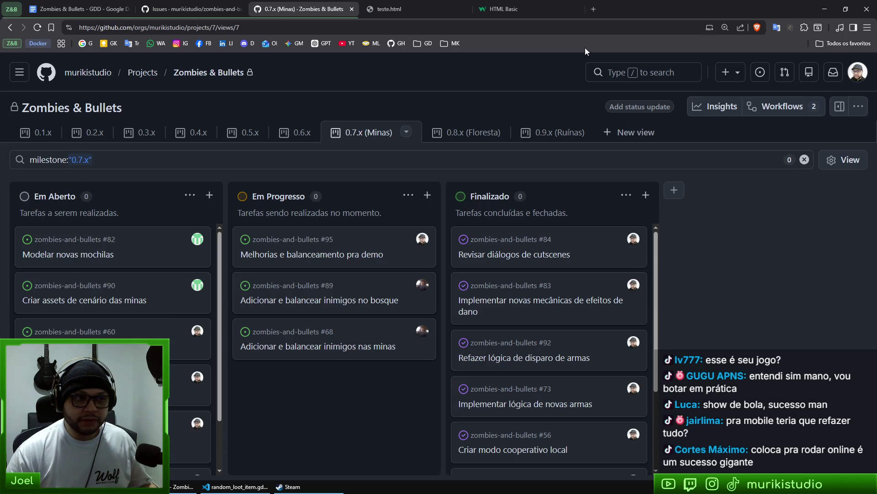
{"action": "left_click", "coordinate": [545, 3]}
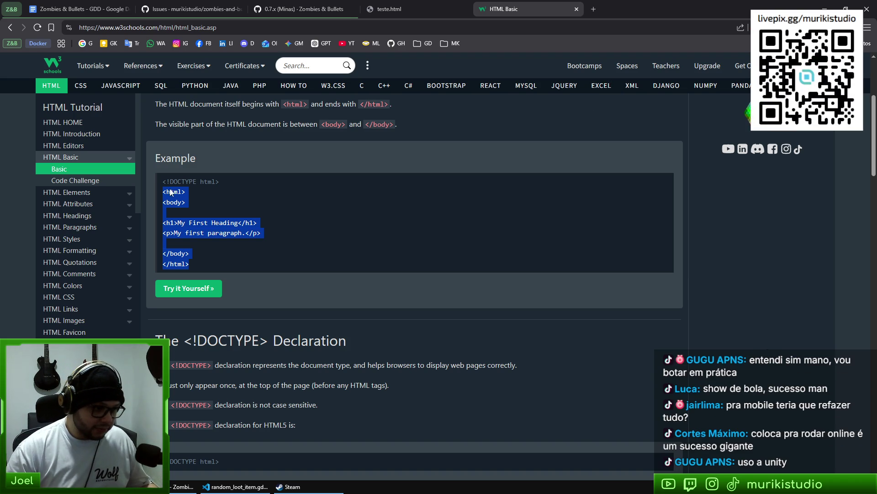
{"action": "left_click", "coordinate": [185, 487]}
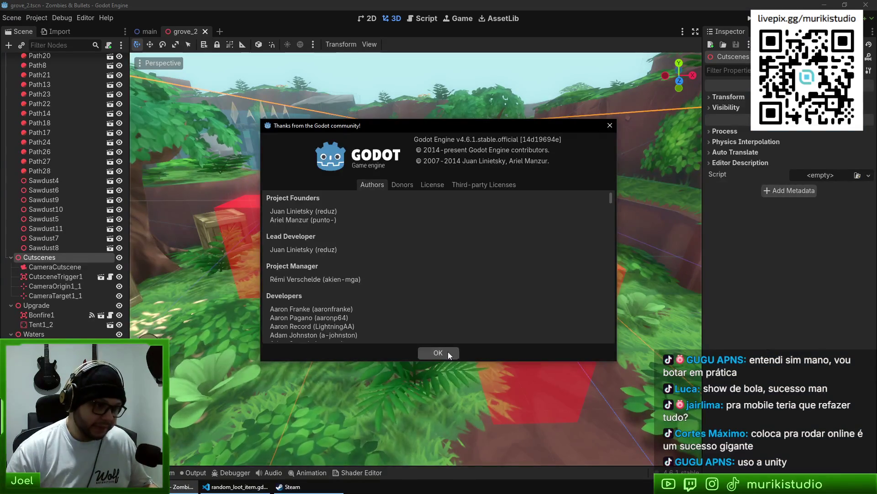
Close Godot's About dialog to view the grove_2 trigger boxes, then open a new Brave tab
{"action": "left_click", "coordinate": [438, 353]}
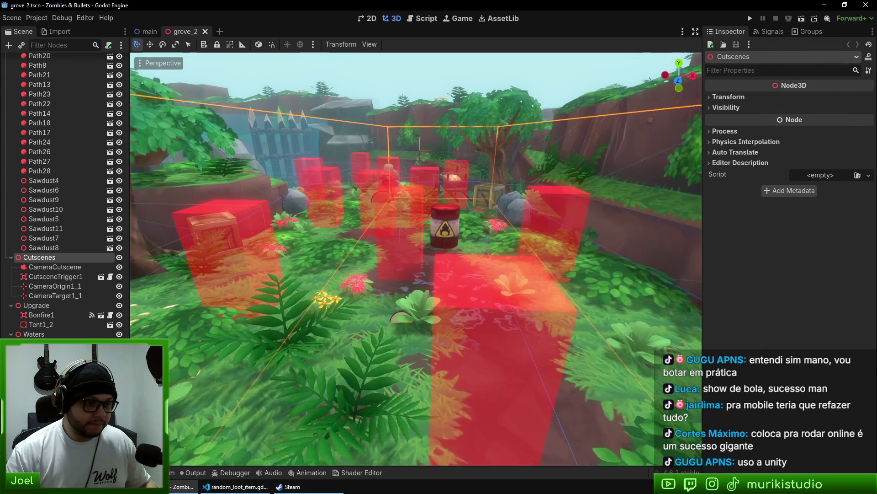
{"action": "key", "text": "alt+Tab"}
{"action": "key", "text": "ctrl+t"}
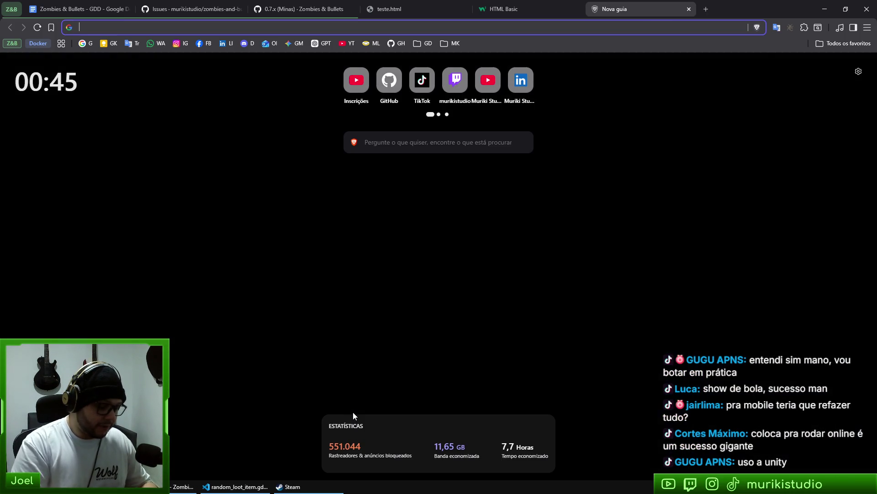
Load the Mole Maniacs Google Play page from the 'mole' address-bar suggestion
{"action": "type", "text": "mole"}
{"action": "key", "text": "Down"}
{"action": "key", "text": "Return"}
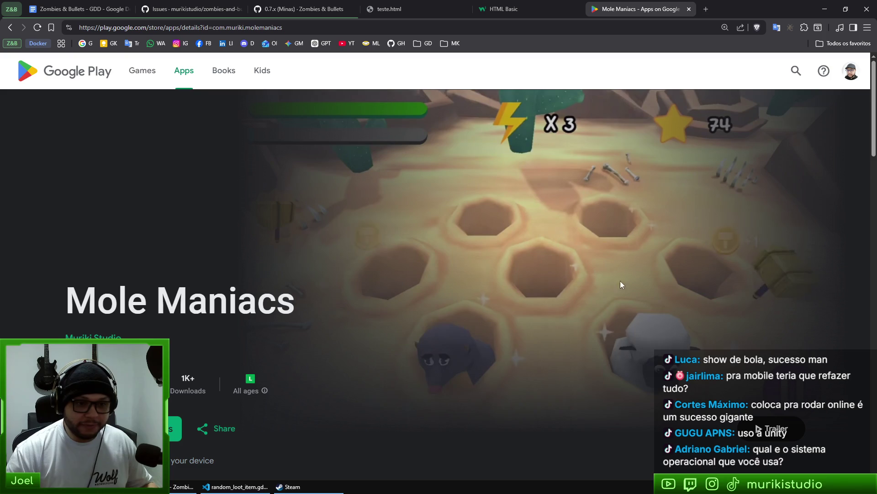
{"action": "scroll", "coordinate": [266, 272], "scroll_direction": "down", "scroll_amount": 6}
Advance the screenshot carousel through the forest and desert gameplay images
{"action": "left_click", "coordinate": [557, 322]}
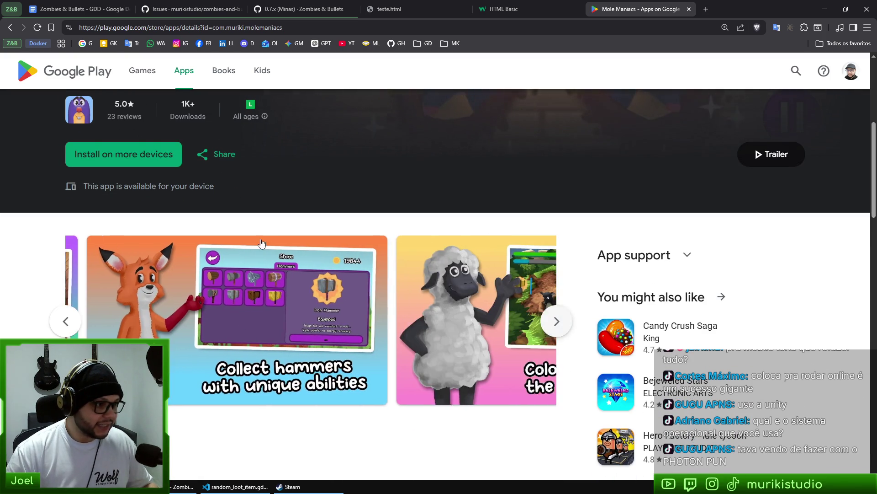
{"action": "scroll", "coordinate": [182, 161], "scroll_direction": "up", "scroll_amount": 2}
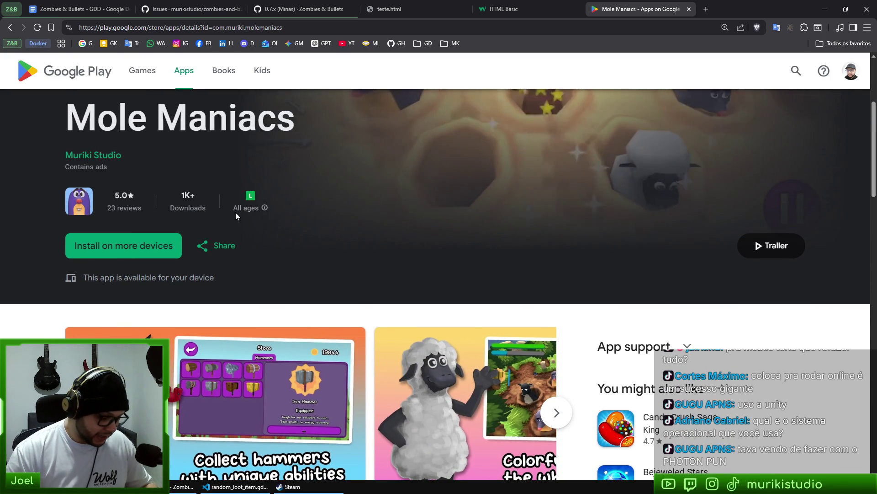
{"action": "scroll", "coordinate": [416, 252], "scroll_direction": "up", "scroll_amount": 1}
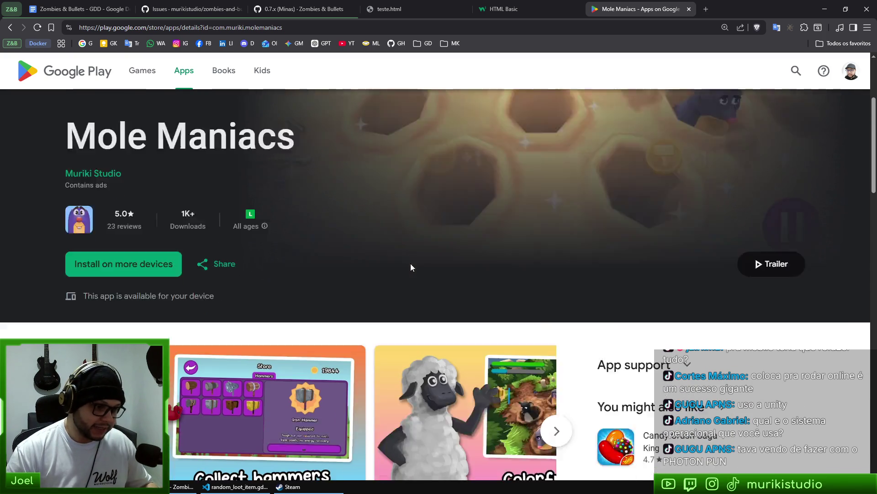
{"action": "scroll", "coordinate": [402, 263], "scroll_direction": "down", "scroll_amount": 3}
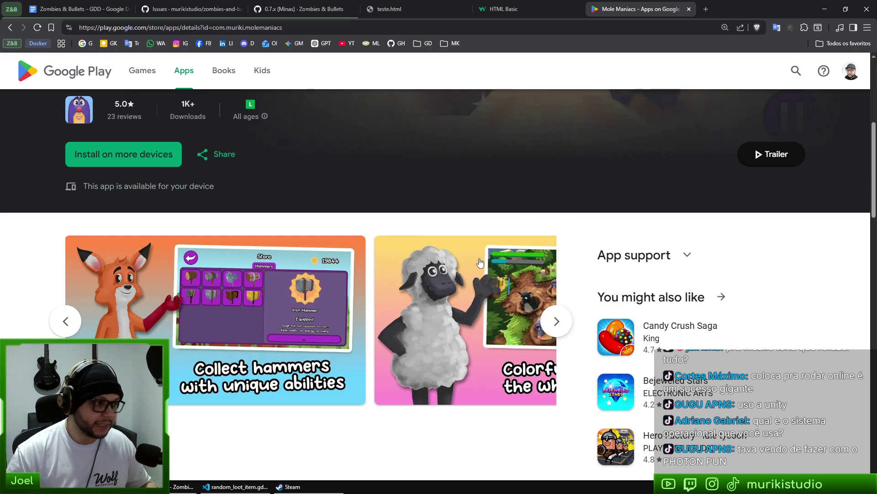
{"action": "left_click", "coordinate": [561, 328]}
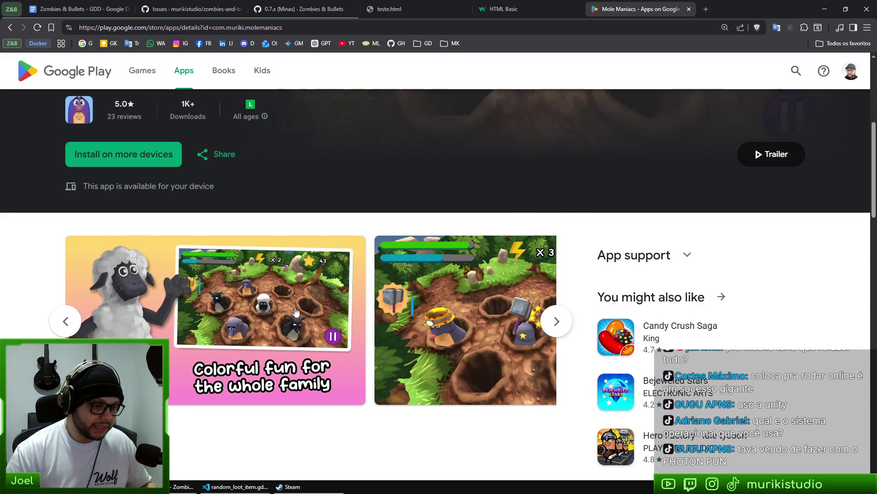
{"action": "left_click", "coordinate": [566, 322]}
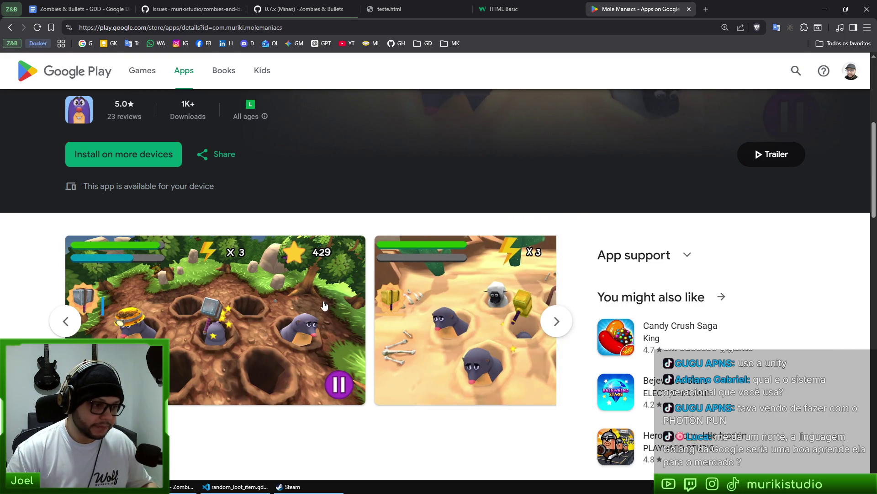
{"action": "left_click", "coordinate": [542, 324]}
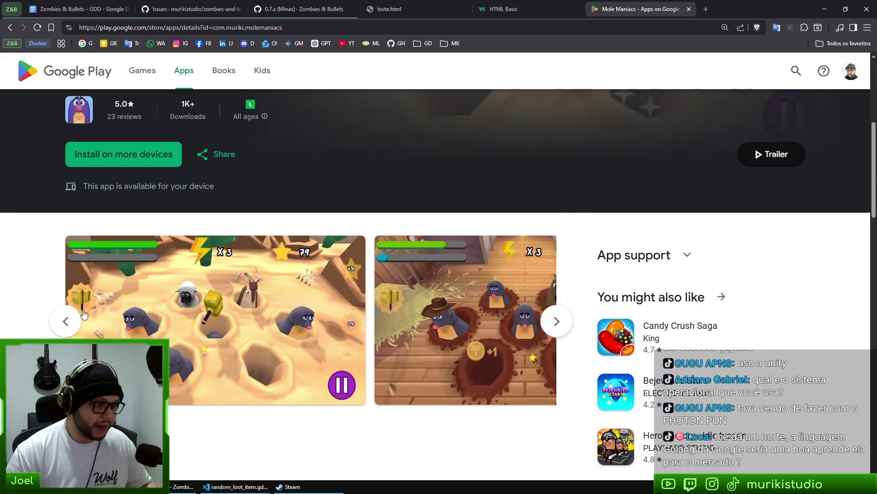
Enlarge the forest gameplay screenshot, then close the enlarged view
{"action": "scroll", "coordinate": [89, 306], "scroll_direction": "left", "scroll_amount": 5}
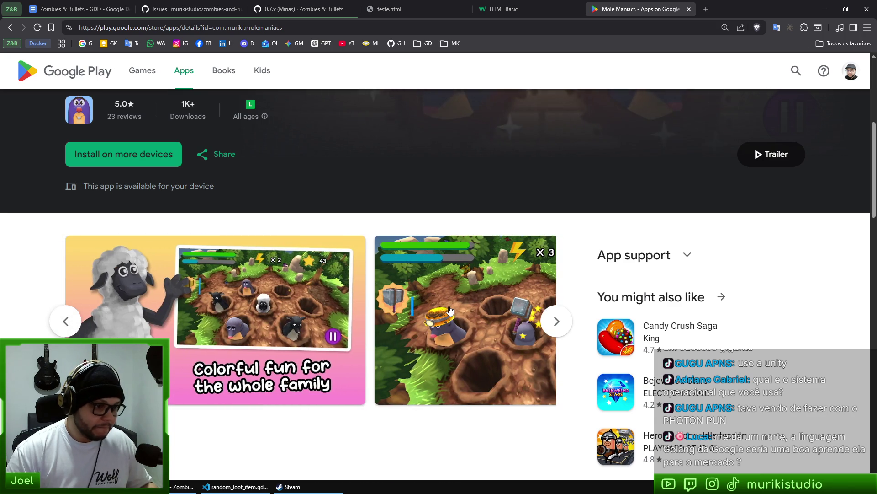
{"action": "left_click", "coordinate": [452, 313]}
{"action": "left_click", "coordinate": [723, 121]}
Scroll over the app page, close the HTML Basic tab, and open the bookmark folders
{"action": "scroll", "coordinate": [446, 289], "scroll_direction": "down", "scroll_amount": 3}
{"action": "scroll", "coordinate": [446, 289], "scroll_direction": "up", "scroll_amount": 8}
{"action": "scroll", "coordinate": [446, 289], "scroll_direction": "down", "scroll_amount": 5}
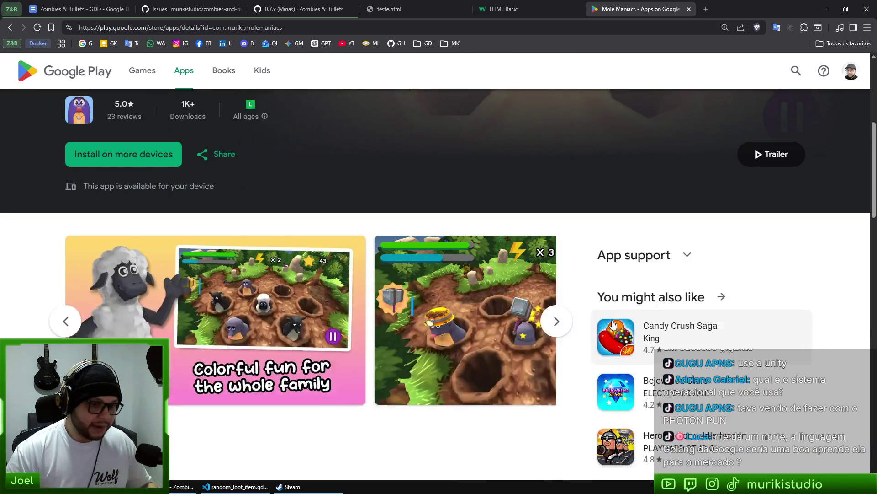
{"action": "scroll", "coordinate": [517, 329], "scroll_direction": "down", "scroll_amount": 5}
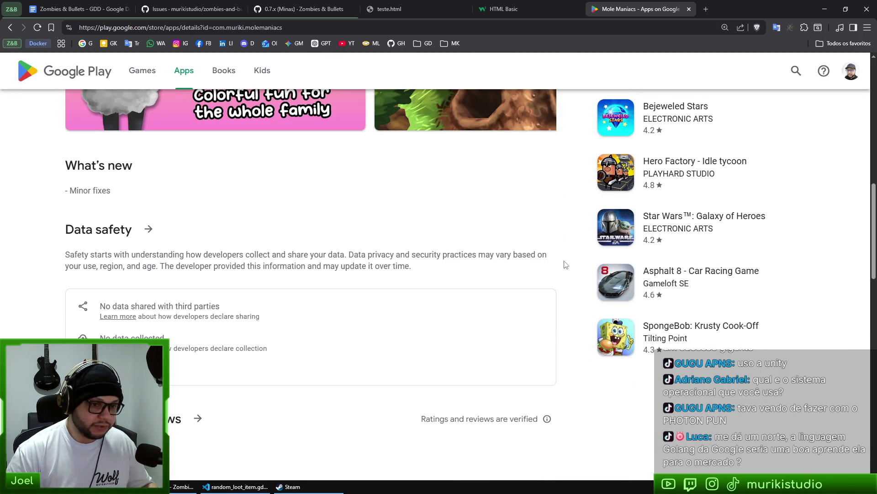
{"action": "scroll", "coordinate": [566, 265], "scroll_direction": "up", "scroll_amount": 8}
{"action": "scroll", "coordinate": [499, 340], "scroll_direction": "down", "scroll_amount": 4}
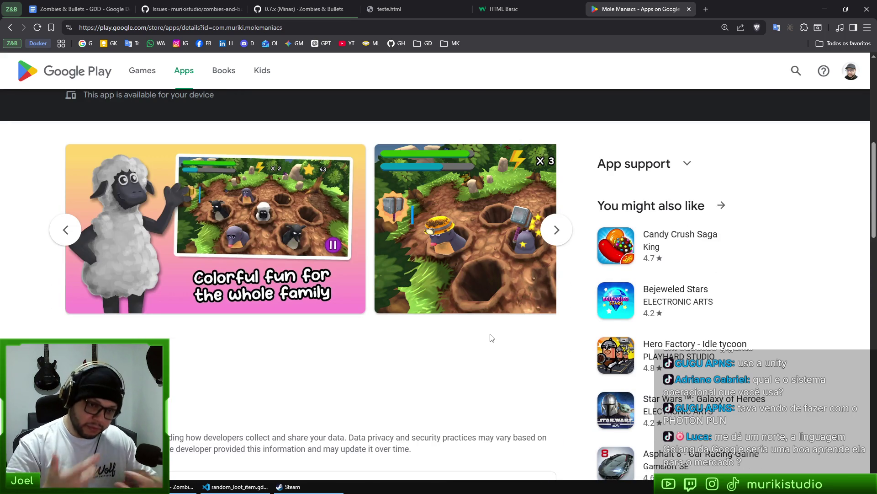
{"action": "scroll", "coordinate": [363, 338], "scroll_direction": "up", "scroll_amount": 7}
{"action": "scroll", "coordinate": [425, 311], "scroll_direction": "down", "scroll_amount": 6}
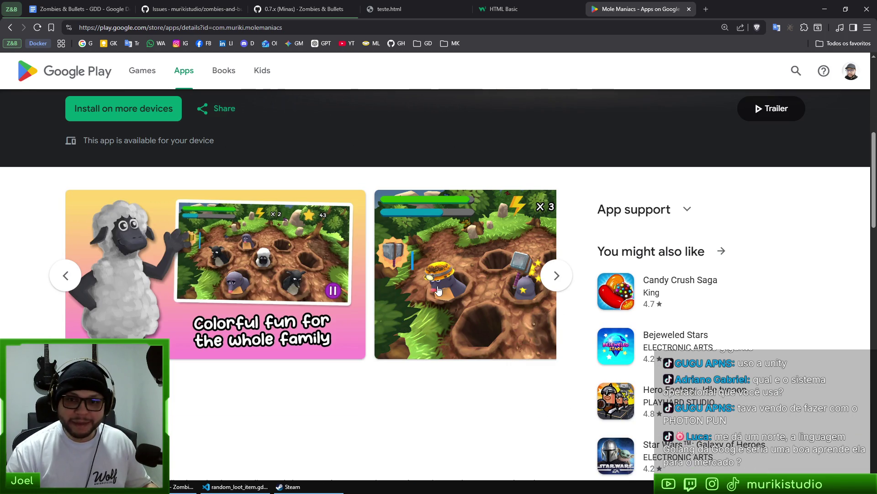
{"action": "middle_click", "coordinate": [525, 6]}
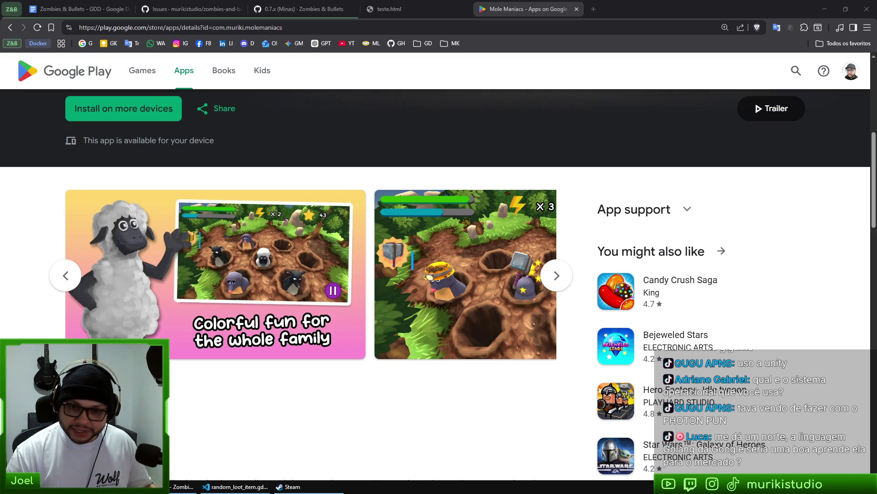
{"action": "left_click", "coordinate": [452, 43]}
Open the Godot Docs All classes page from the GD bookmark folder
{"action": "left_click", "coordinate": [453, 43]}
{"action": "left_click", "coordinate": [422, 43]}
{"action": "left_click", "coordinate": [445, 61]}
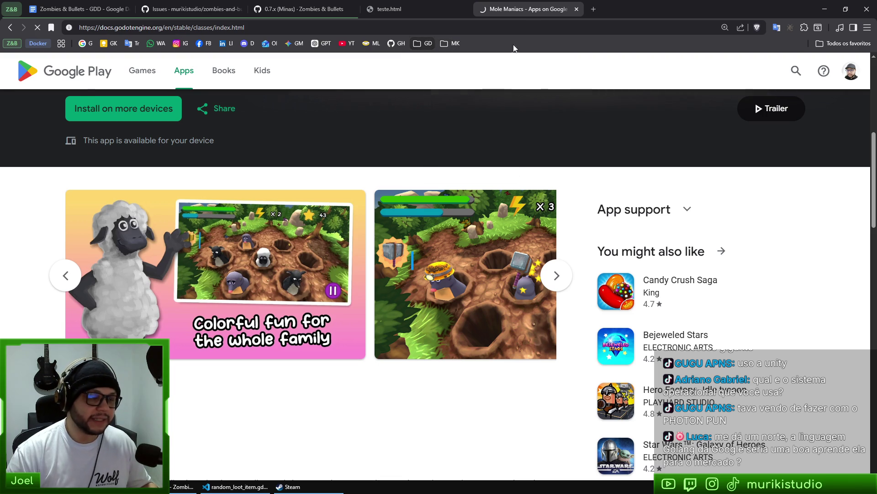
Find PacketPeerUDP with an in-page search, then start a new tab
{"action": "key", "text": "ctrl+f"}
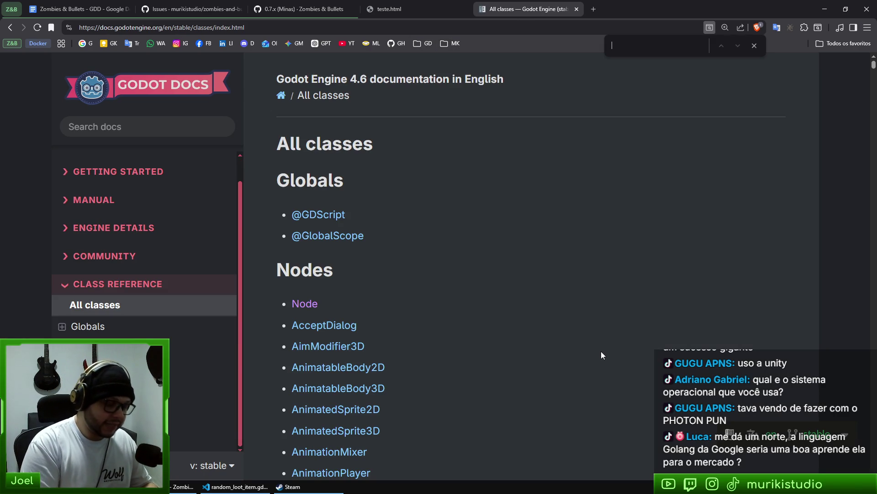
{"action": "type", "text": "udp"}
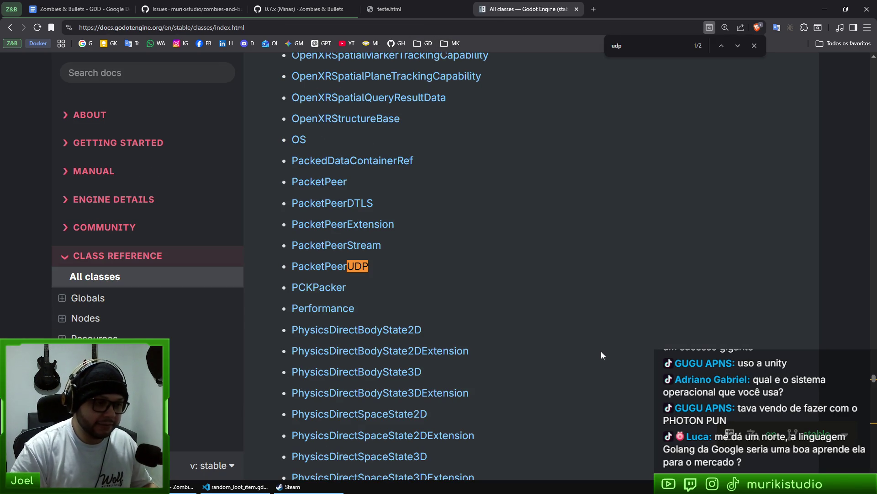
{"action": "scroll", "coordinate": [432, 166], "scroll_direction": "down", "scroll_amount": 1}
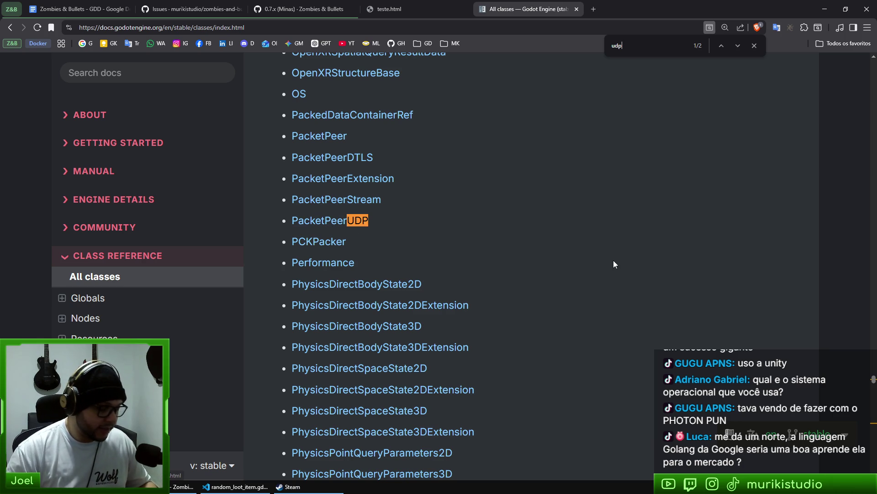
{"action": "key", "text": "ctrl+t"}
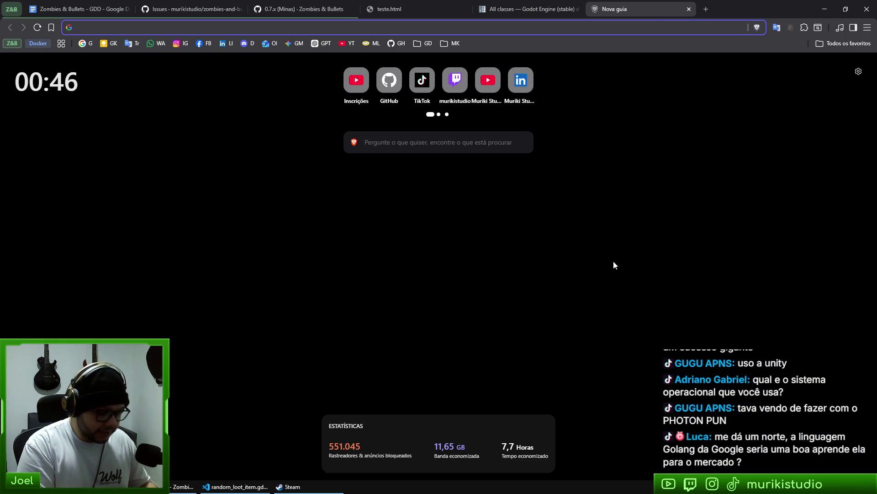
Reach Unity's Scripting API reference through a 'unity api reference' web search
{"action": "type", "text": "unity"}
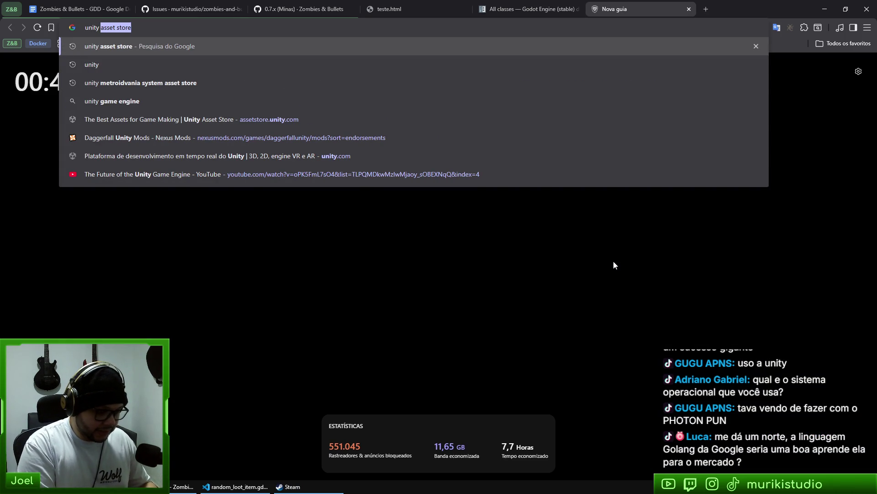
{"action": "type", "text": " api re"}
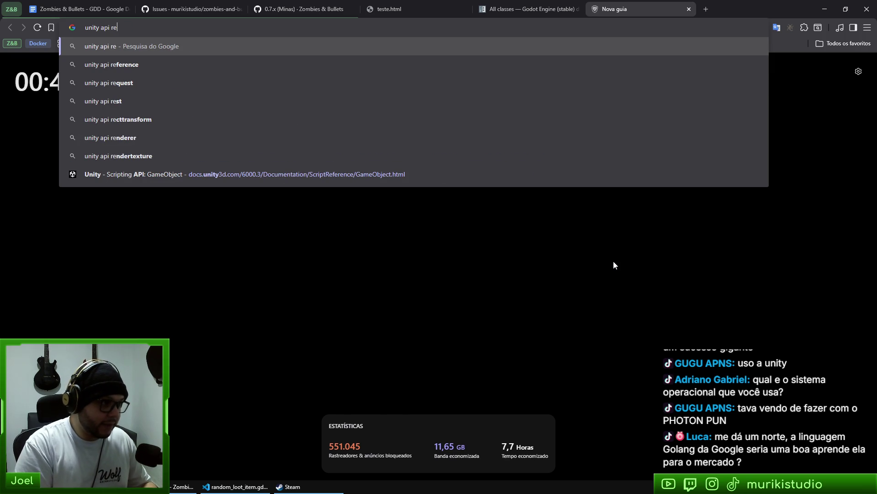
{"action": "key", "text": "Down"}
{"action": "key", "text": "Return"}
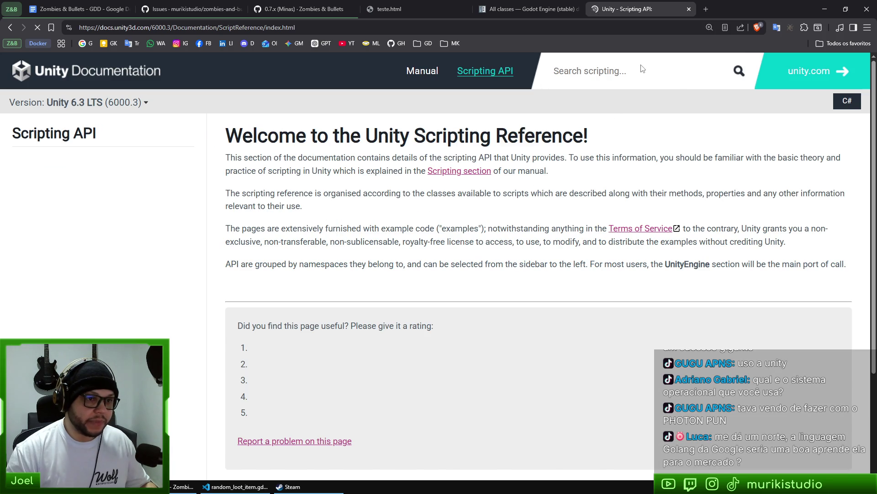
Search the Scripting API for 'udp', which returns no matches
{"action": "left_click", "coordinate": [644, 76]}
{"action": "type", "text": "upd"}
{"action": "key", "text": "BackSpace"}
{"action": "key", "text": "BackSpace"}
{"action": "type", "text": "dop"}
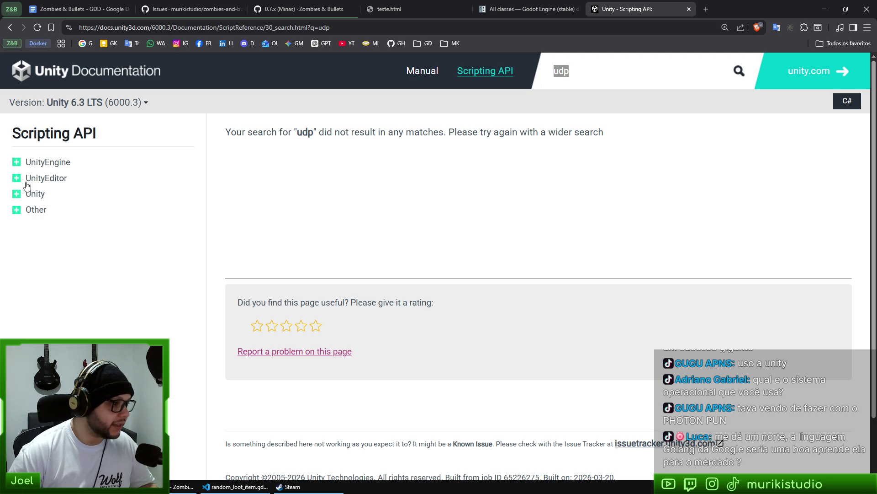
Search 'network', scroll the 260 results, then close the Unity tab
{"action": "type", "text": "network"}
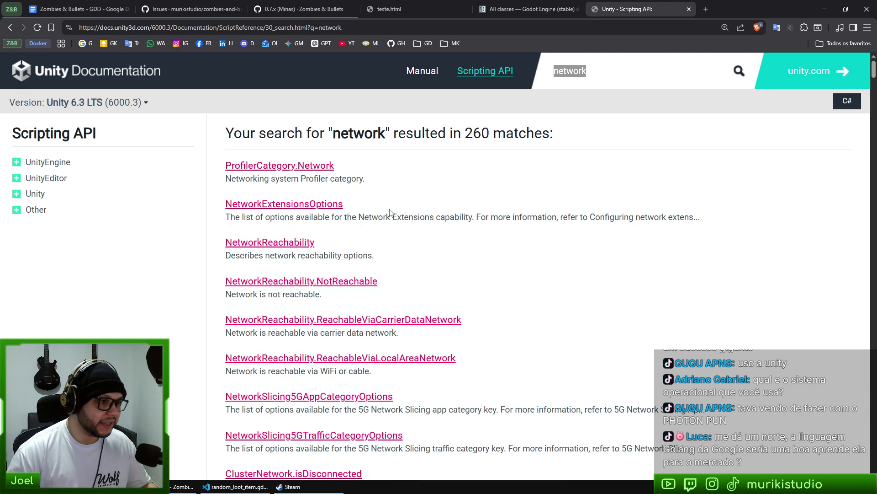
{"action": "scroll", "coordinate": [347, 212], "scroll_direction": "down", "scroll_amount": 3}
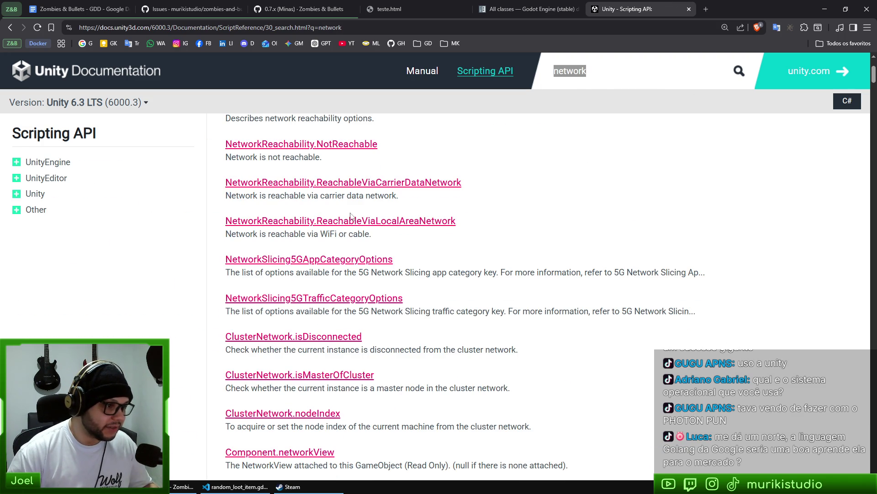
{"action": "scroll", "coordinate": [398, 240], "scroll_direction": "up", "scroll_amount": 1}
{"action": "scroll", "coordinate": [434, 289], "scroll_direction": "down", "scroll_amount": 3}
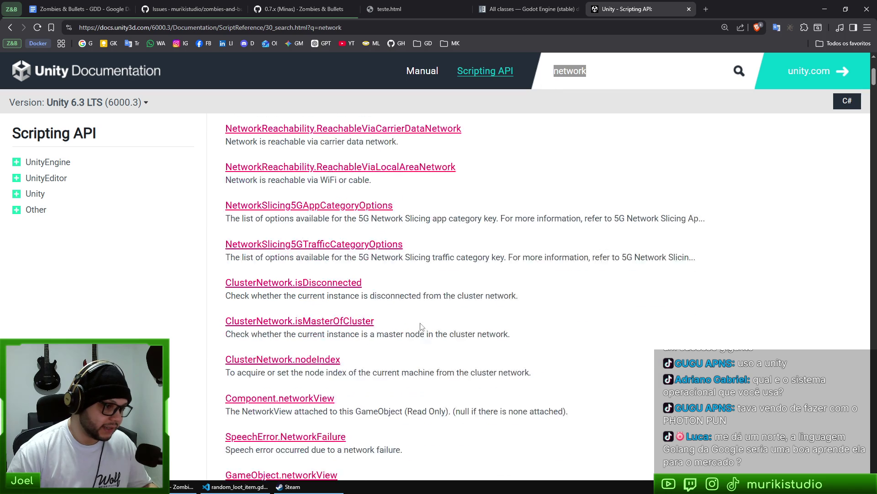
{"action": "scroll", "coordinate": [482, 272], "scroll_direction": "up", "scroll_amount": 5}
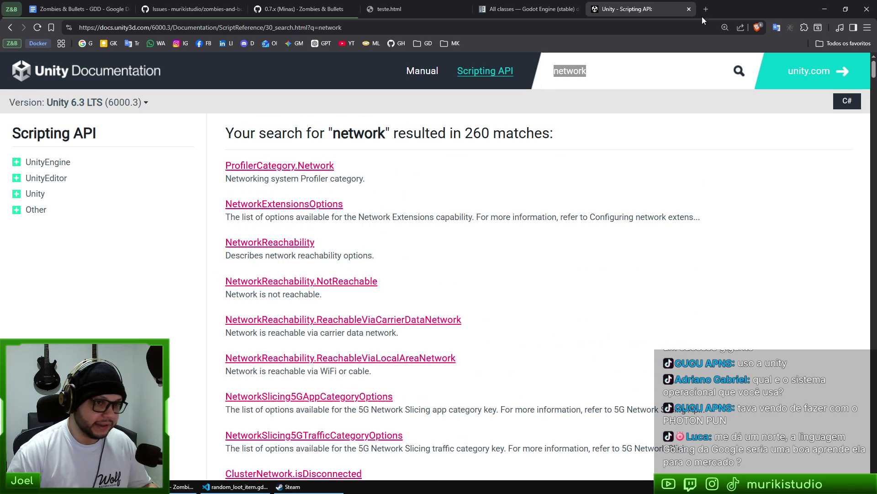
{"action": "middle_click", "coordinate": [651, 7]}
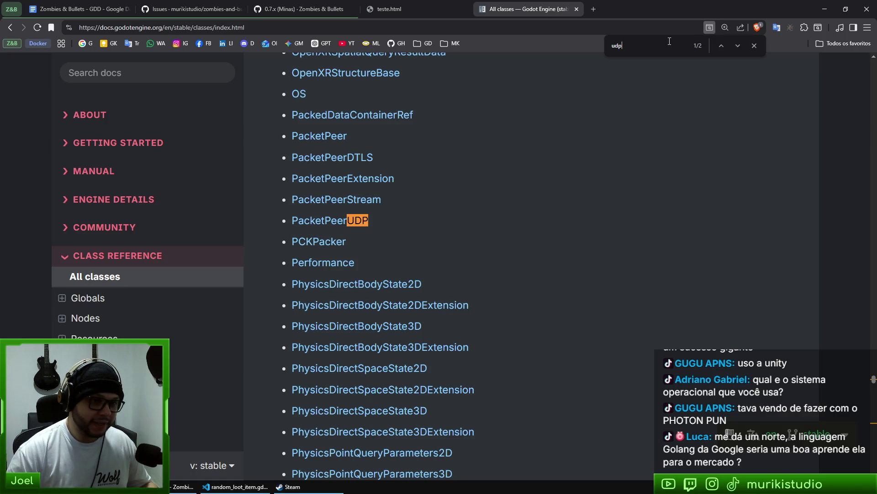
Step between the PacketPeerUDP and UDPServer matches, then end the search
{"action": "key", "text": "Return"}
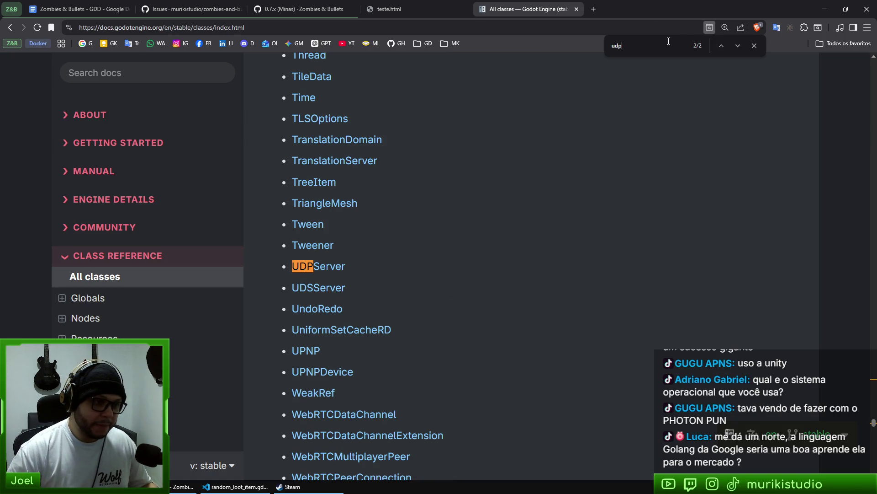
{"action": "key", "text": "Return"}
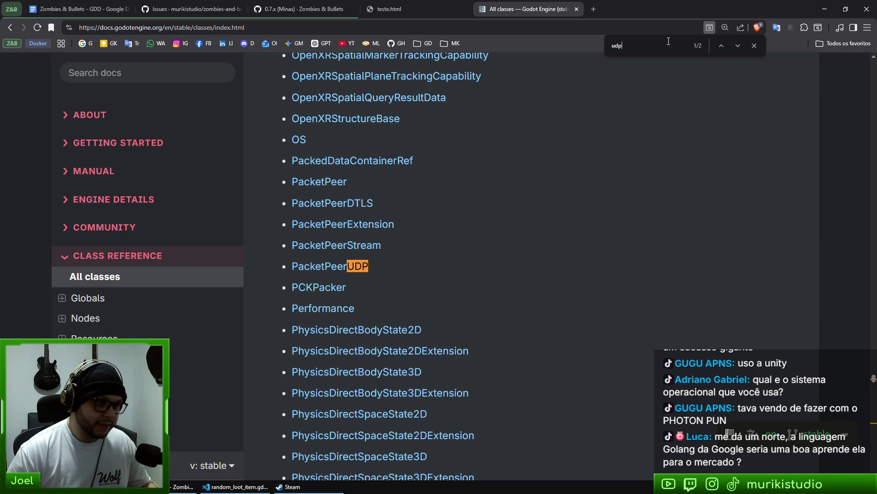
{"action": "key", "text": "Return"}
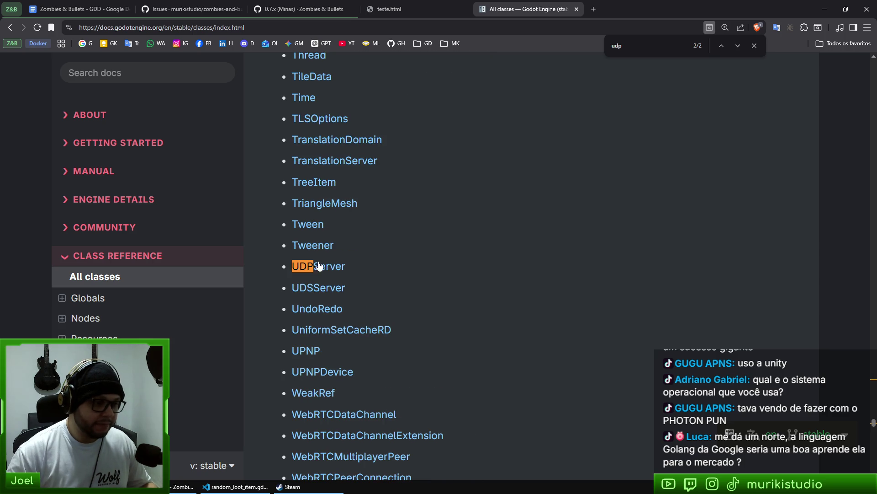
{"action": "key", "text": "Escape"}
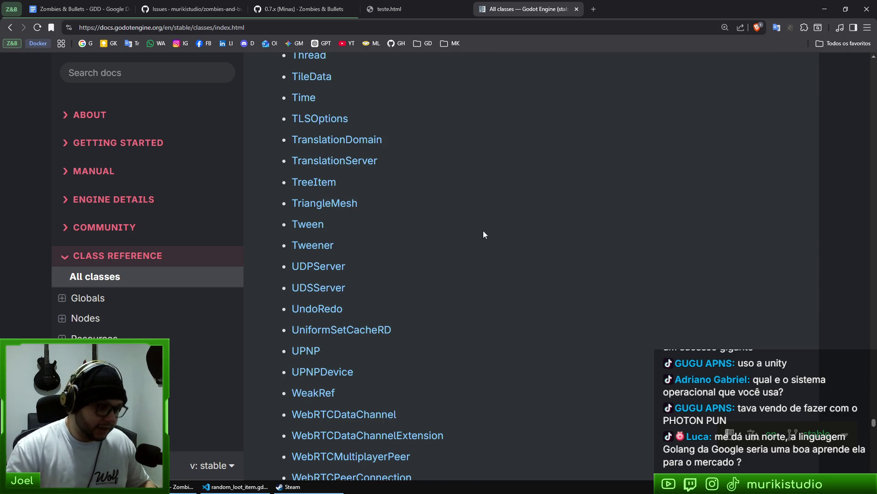
Find StreamPeerTCP and TCPServer by searching 'tcp', then close the Godot docs tab
{"action": "key", "text": "ctrl+f"}
{"action": "type", "text": "tcp"}
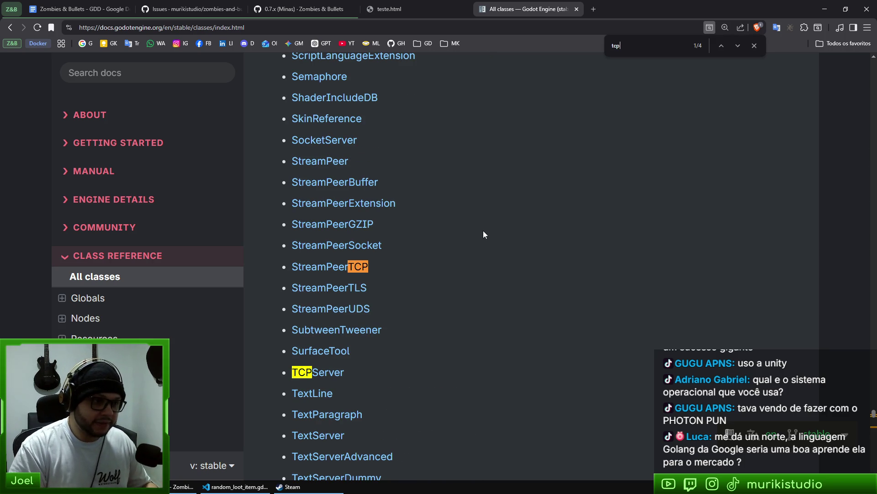
{"action": "key", "text": "Return"}
{"action": "key", "text": "Return"}
{"action": "key", "text": "Return"}
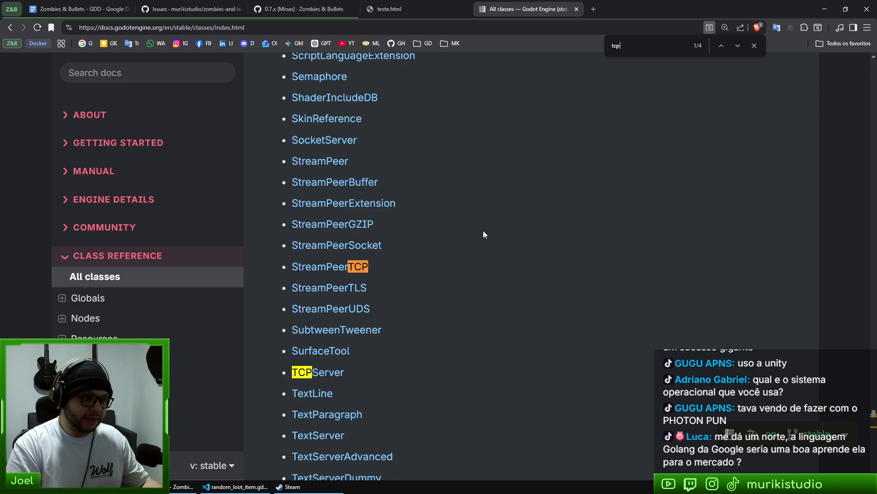
{"action": "key", "text": "Escape"}
{"action": "key", "text": "ctrl+w"}
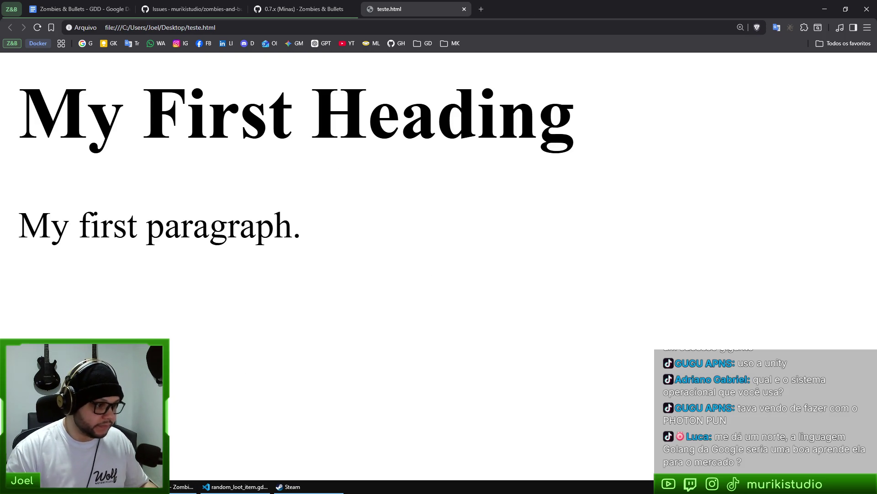
{"action": "key", "text": "alt+Tab"}
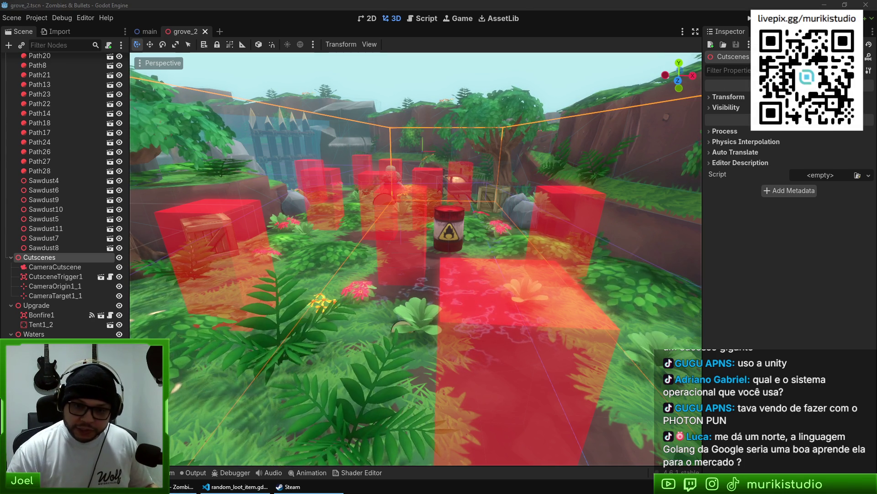
{"action": "key", "text": "super"}
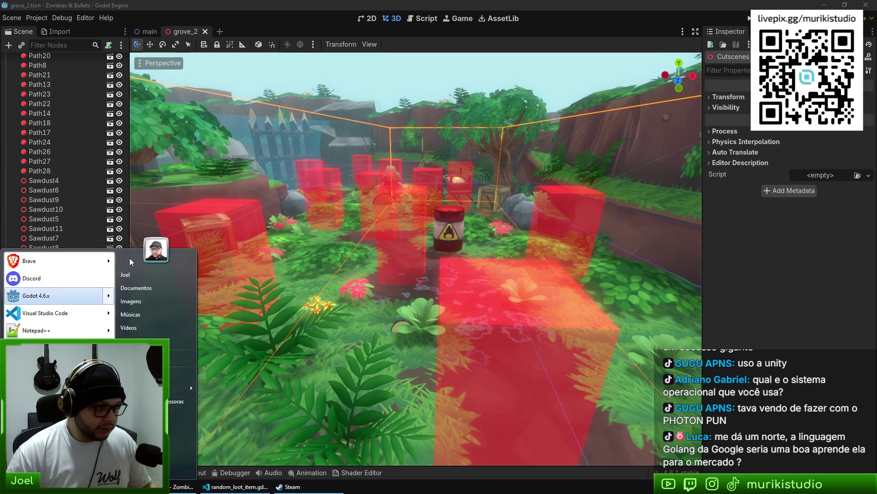
{"action": "key", "text": "shift+super"}
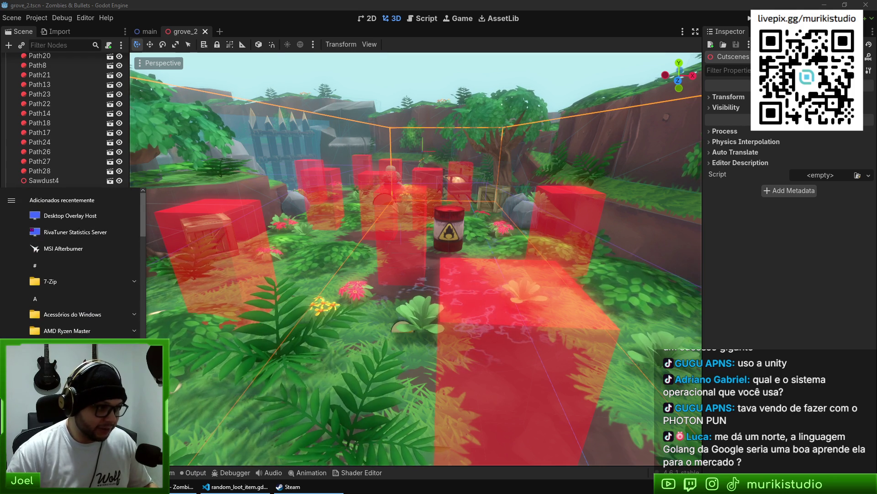
{"action": "key", "text": "super"}
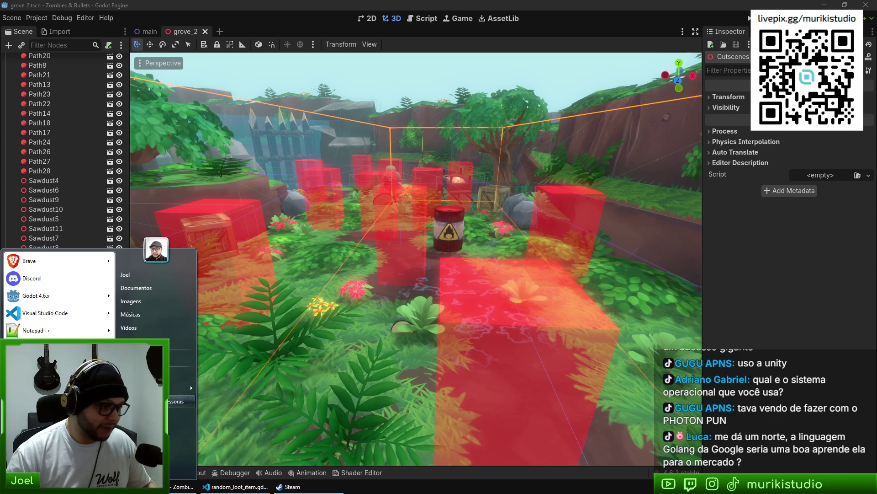
{"action": "left_click", "coordinate": [256, 315]}
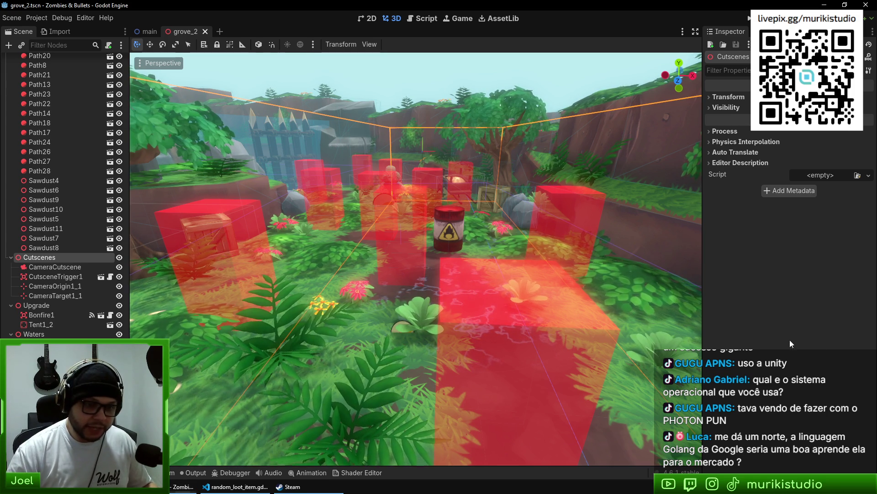
{"action": "scroll", "coordinate": [526, 276], "scroll_direction": "up", "scroll_amount": 2}
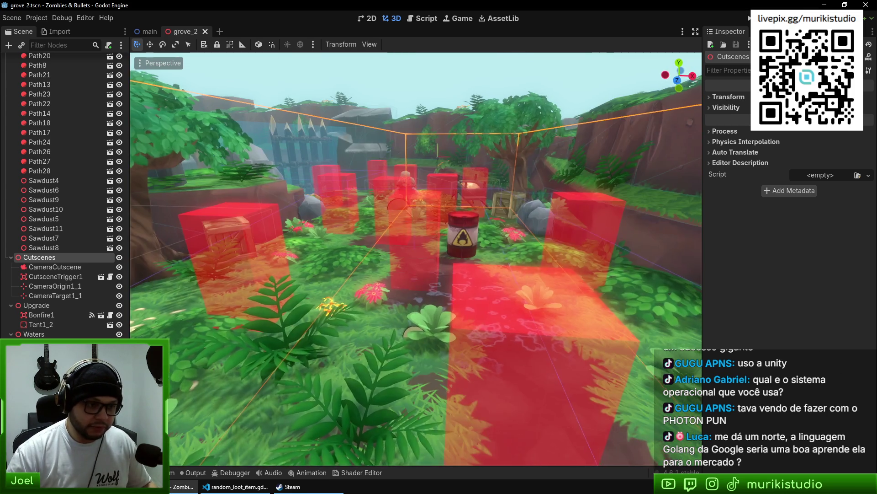
{"action": "scroll", "coordinate": [416, 259], "scroll_direction": "down", "scroll_amount": 5}
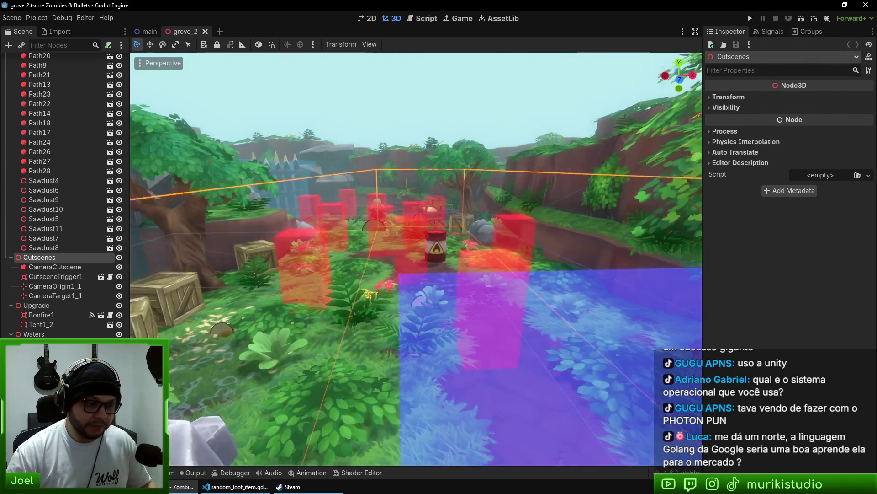
{"action": "scroll", "coordinate": [416, 258], "scroll_direction": "up", "scroll_amount": 5}
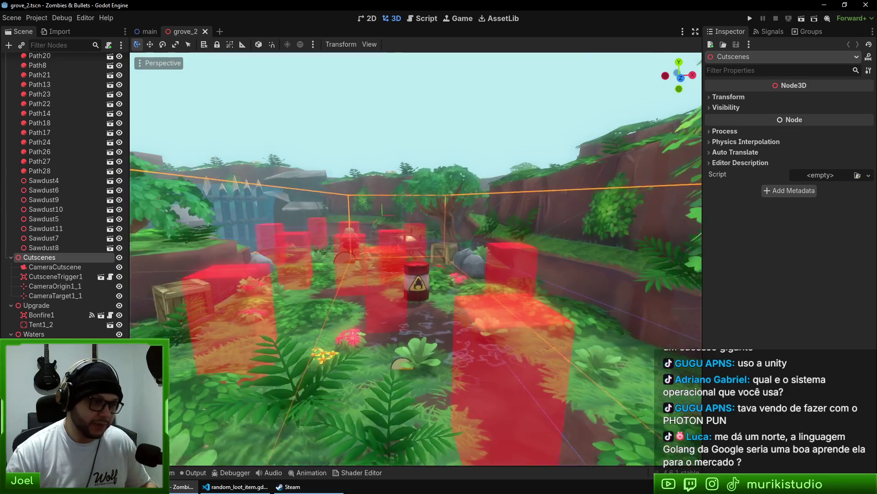
{"action": "left_click_drag", "start_coordinate": [416, 258], "coordinate": [416, 286]}
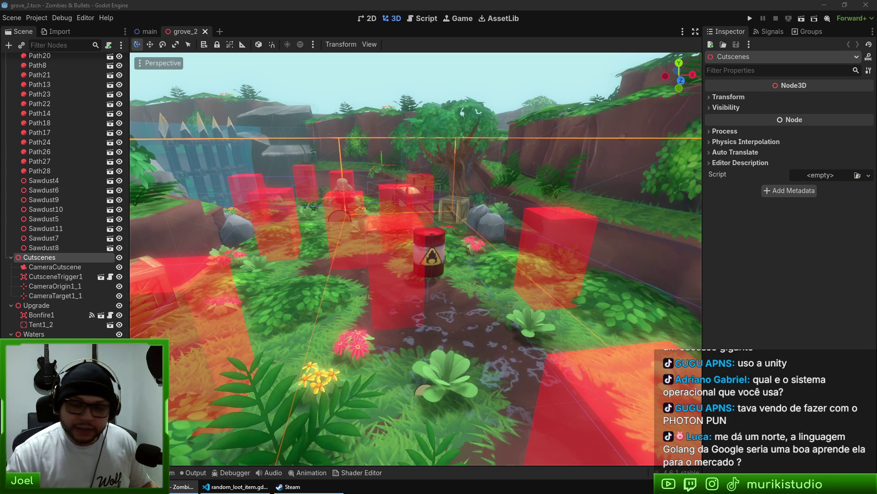
{"action": "key", "text": "alt+Tab"}
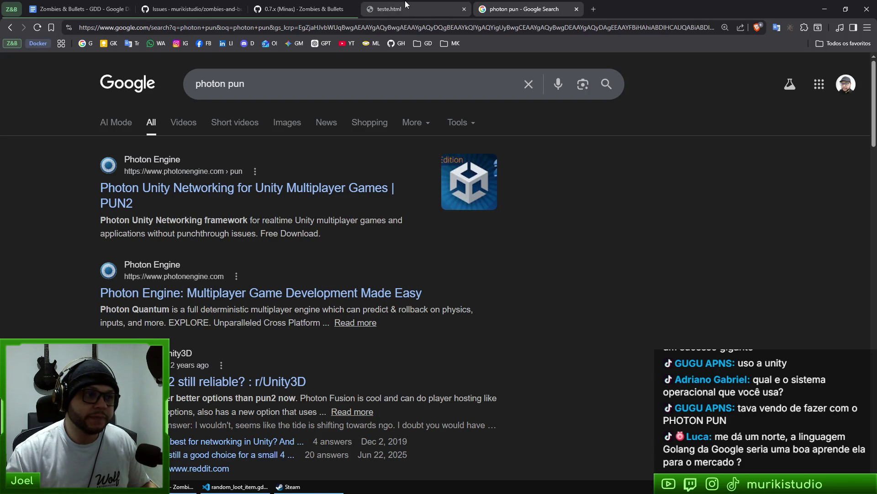
Close the teste.html tab and read the PUN overview on photonengine.com/pun
{"action": "middle_click", "coordinate": [405, 4]}
{"action": "left_click", "coordinate": [250, 192]}
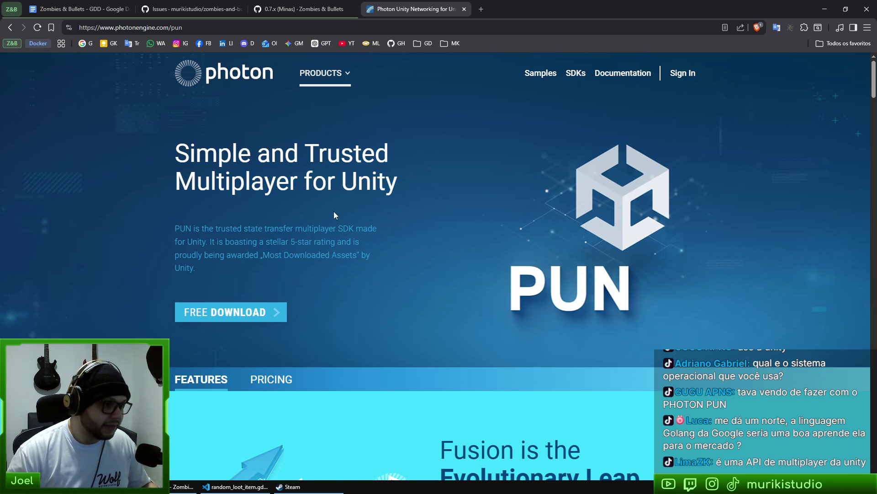
{"action": "scroll", "coordinate": [293, 206], "scroll_direction": "down", "scroll_amount": 2}
{"action": "left_click", "coordinate": [338, 185]}
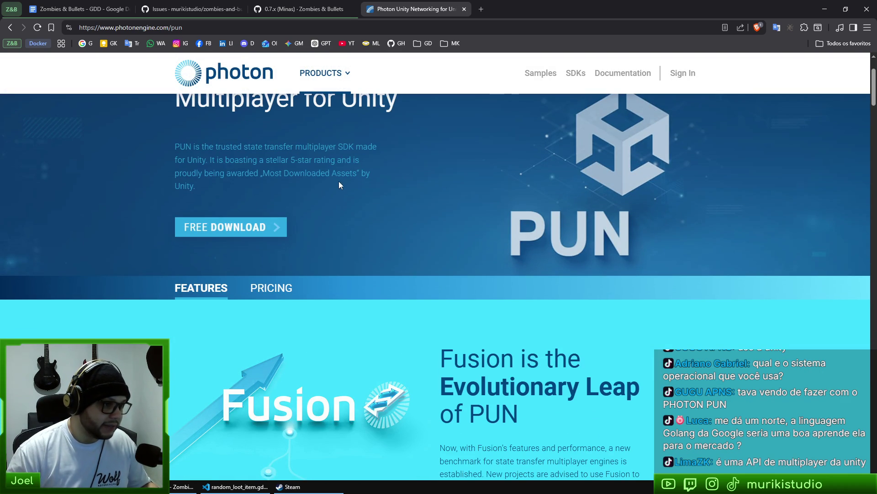
{"action": "triple_click", "coordinate": [343, 148]}
{"action": "left_click", "coordinate": [204, 155]}
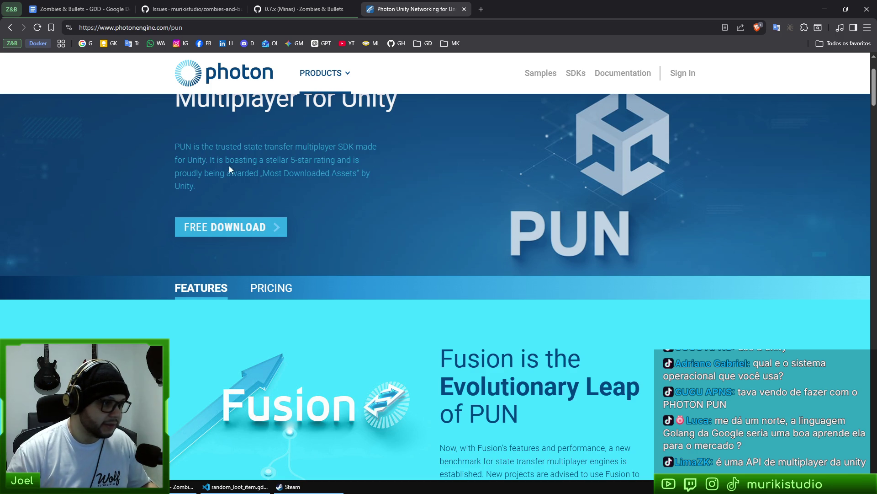
Scroll to the PUN Features comparison, return to results, and close the search tab
{"action": "scroll", "coordinate": [412, 241], "scroll_direction": "down", "scroll_amount": 4}
{"action": "scroll", "coordinate": [412, 241], "scroll_direction": "down", "scroll_amount": 5}
{"action": "left_click", "coordinate": [9, 28]}
{"action": "scroll", "coordinate": [138, 265], "scroll_direction": "down", "scroll_amount": 7}
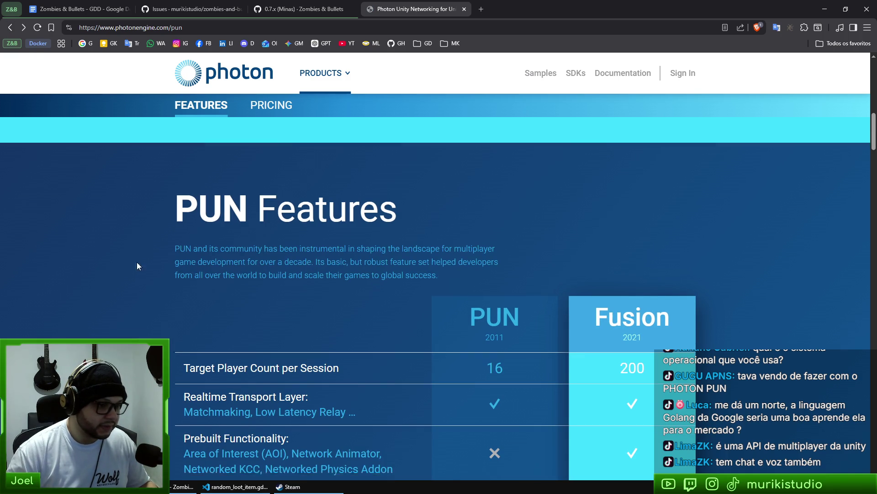
{"action": "scroll", "coordinate": [143, 300], "scroll_direction": "up", "scroll_amount": 6}
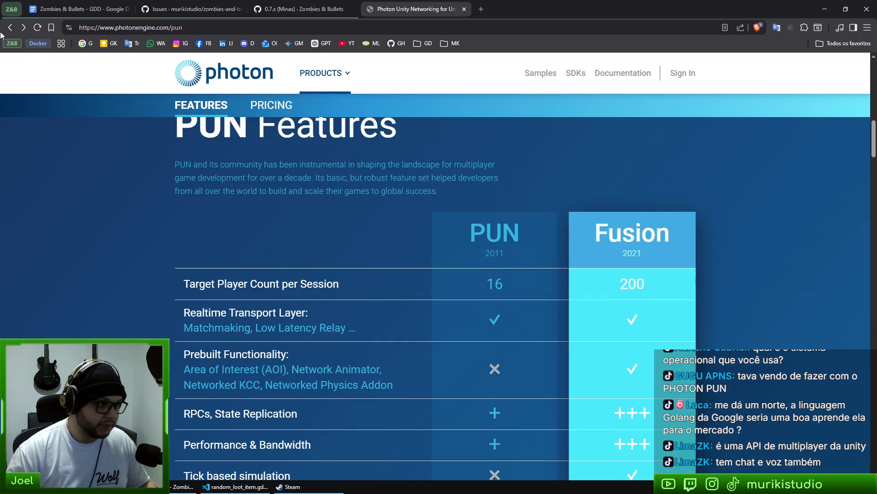
{"action": "left_click", "coordinate": [11, 28]}
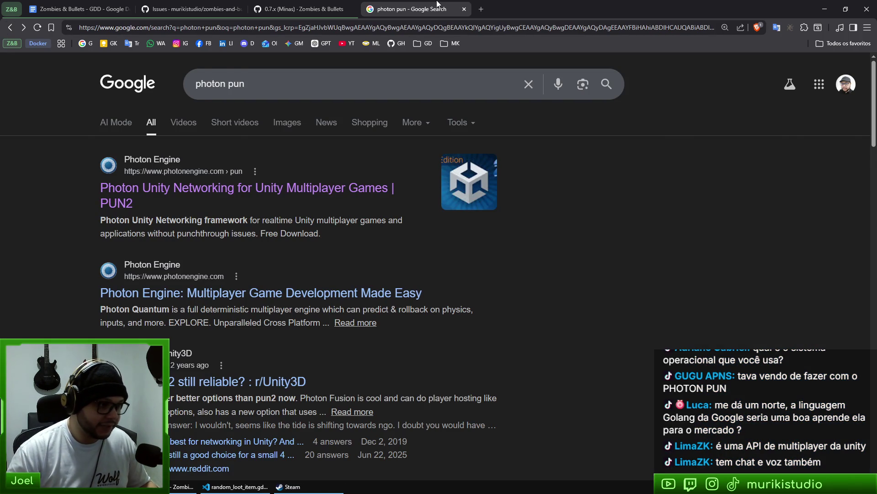
{"action": "middle_click", "coordinate": [437, 4]}
Switch to Godot and reframe the grove_2 view toward the box and barrel
{"action": "key", "text": "alt+Tab"}
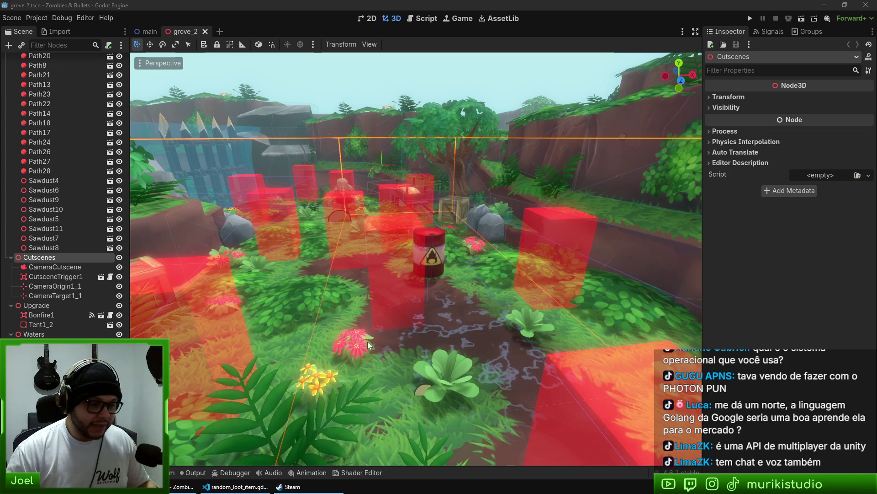
{"action": "key", "text": "s"}
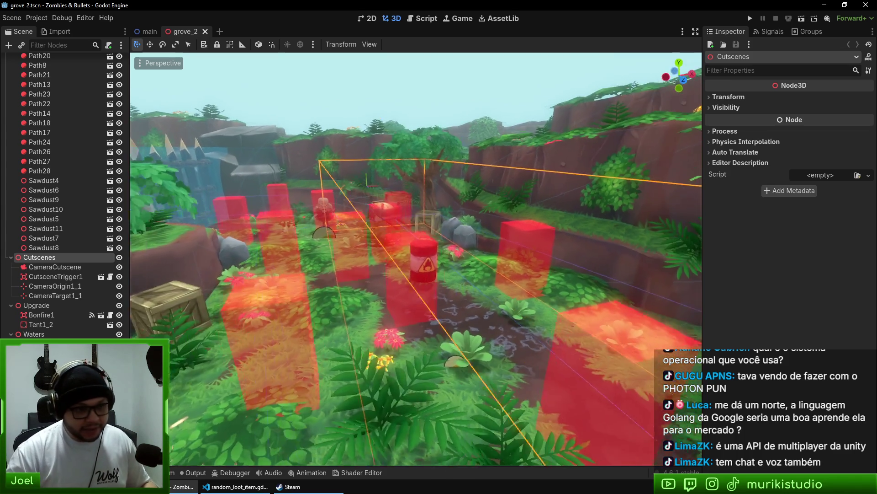
{"action": "key", "text": "w"}
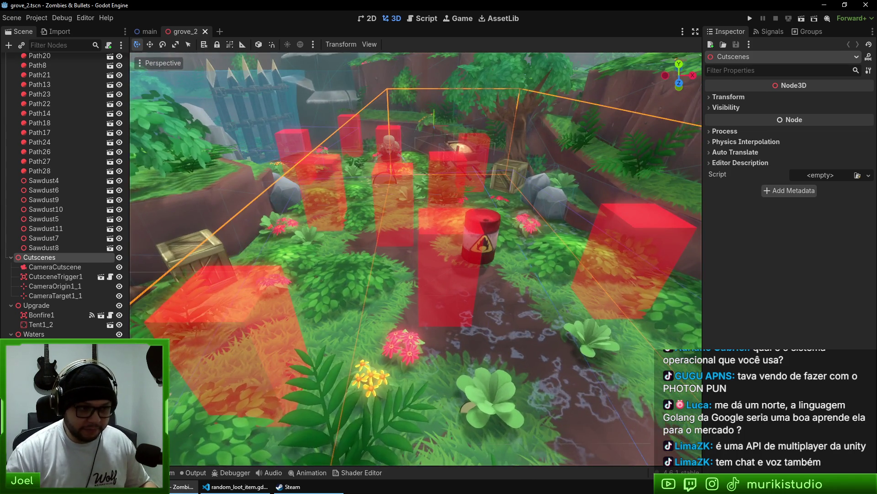
Pull the grove_2 viewport back to see more of the grove, then switch to the browser
{"action": "key", "text": "s"}
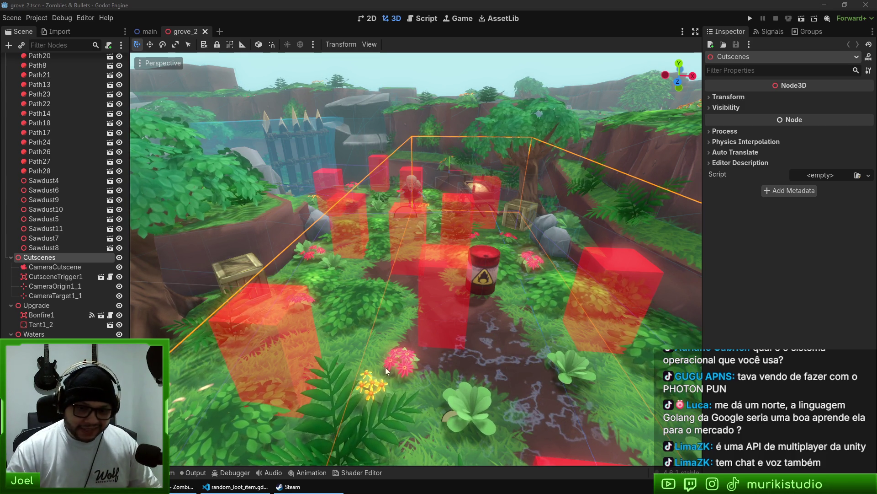
{"action": "key", "text": "alt+Tab"}
Open the TIOBE Index page in a new tab from the 'tiobe index' suggestion
{"action": "key", "text": "ctrl+t"}
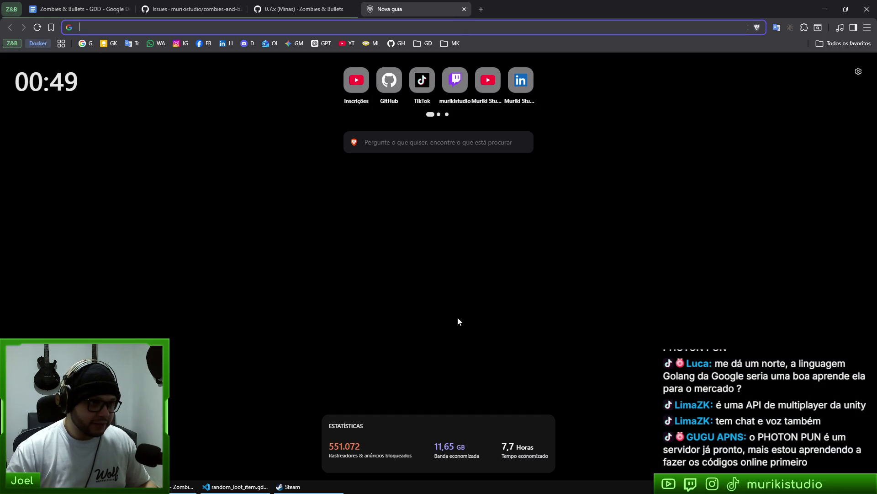
{"action": "type", "text": "tiobe"}
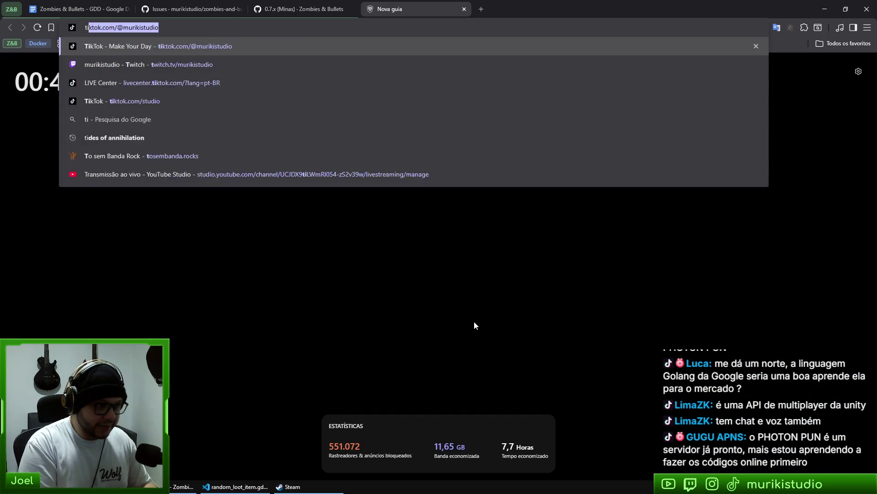
{"action": "key", "text": "Down"}
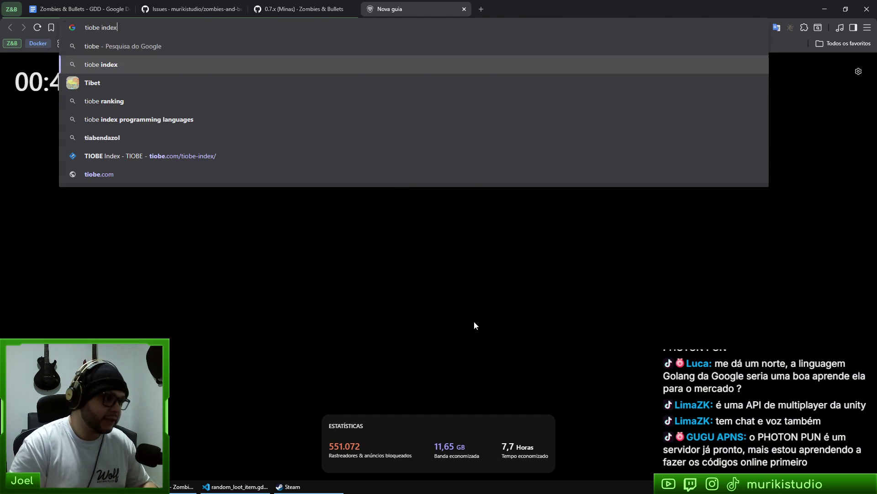
{"action": "key", "text": "Return"}
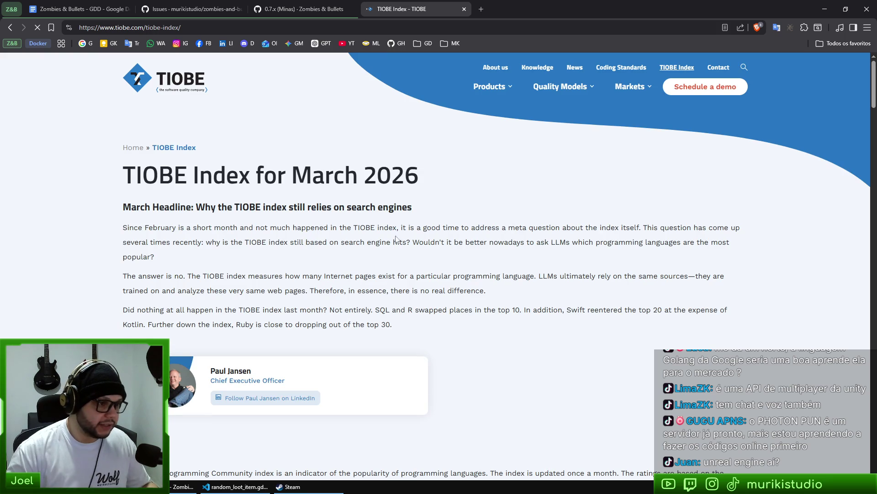
Scroll through the March 2026 language ranking table, then close the TIOBE tab
{"action": "mouse_move", "coordinate": [190, 174]}
{"action": "left_mouse_down"}
{"action": "mouse_move", "coordinate": [408, 174]}
{"action": "mouse_move", "coordinate": [392, 174]}
{"action": "left_mouse_up"}
{"action": "left_click", "coordinate": [392, 174]}
{"action": "scroll", "coordinate": [605, 288], "scroll_direction": "down", "scroll_amount": 4}
{"action": "scroll", "coordinate": [604, 288], "scroll_direction": "down", "scroll_amount": 6}
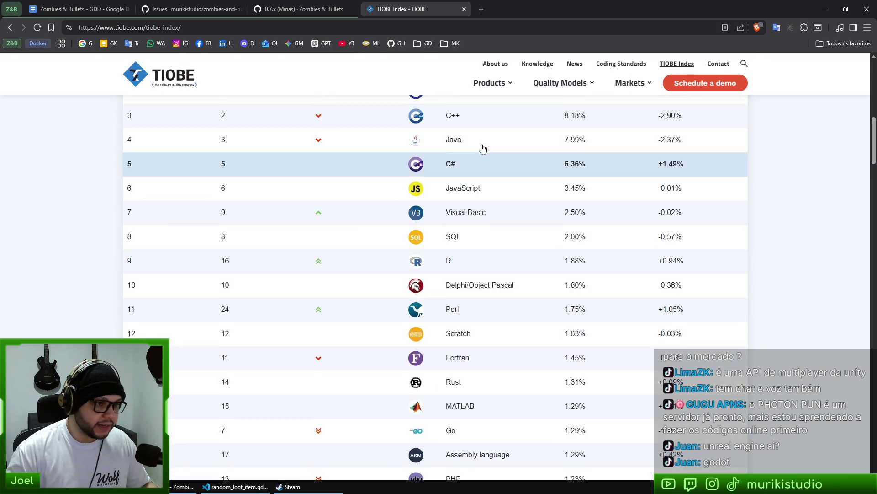
{"action": "scroll", "coordinate": [511, 197], "scroll_direction": "up", "scroll_amount": 2}
{"action": "scroll", "coordinate": [511, 201], "scroll_direction": "down", "scroll_amount": 2}
{"action": "scroll", "coordinate": [509, 218], "scroll_direction": "up", "scroll_amount": 3}
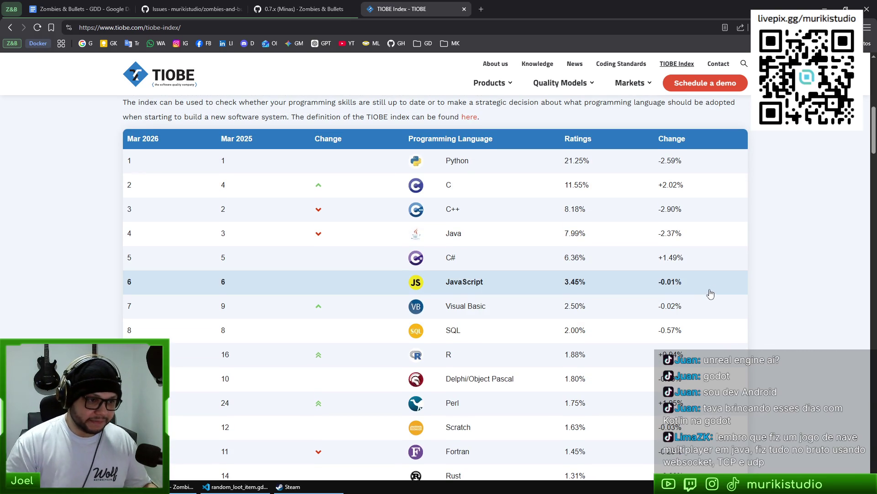
{"action": "scroll", "coordinate": [557, 229], "scroll_direction": "down", "scroll_amount": 1}
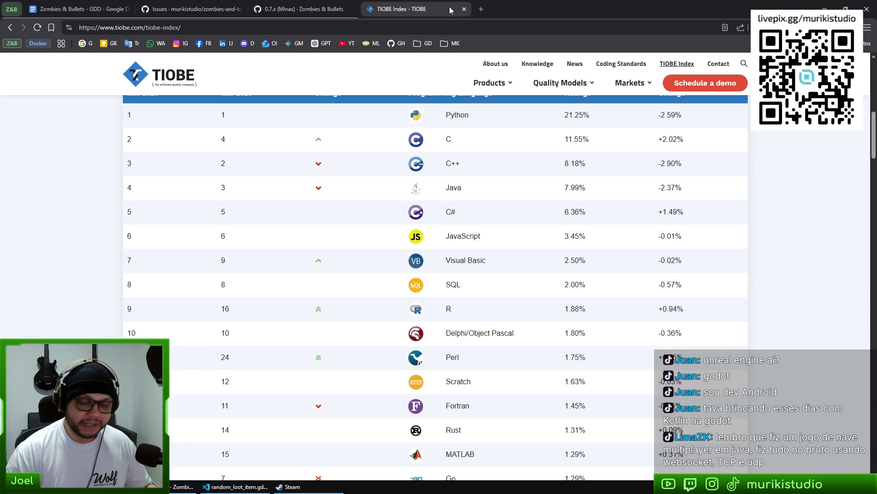
{"action": "left_click", "coordinate": [464, 8]}
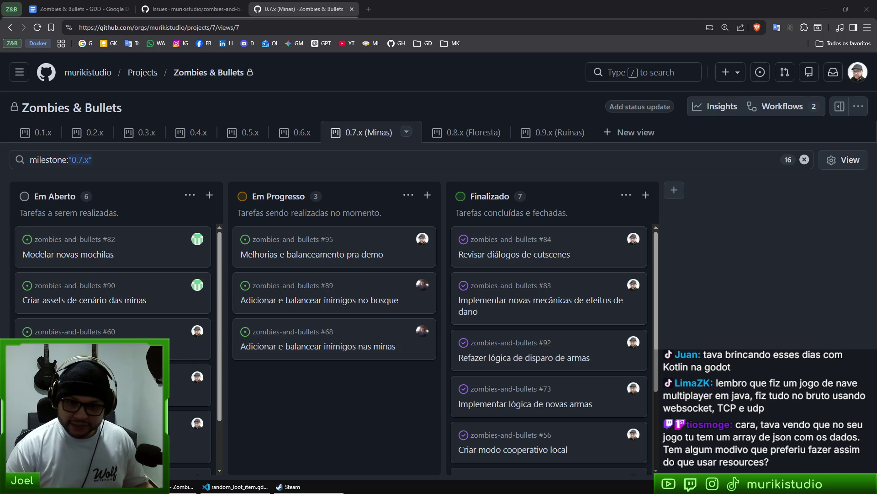
Check the Godot version in Help > About Godot, then return to Brave with a new tab
{"action": "left_click", "coordinate": [183, 486]}
{"action": "left_click", "coordinate": [106, 18]}
{"action": "left_click", "coordinate": [168, 103]}
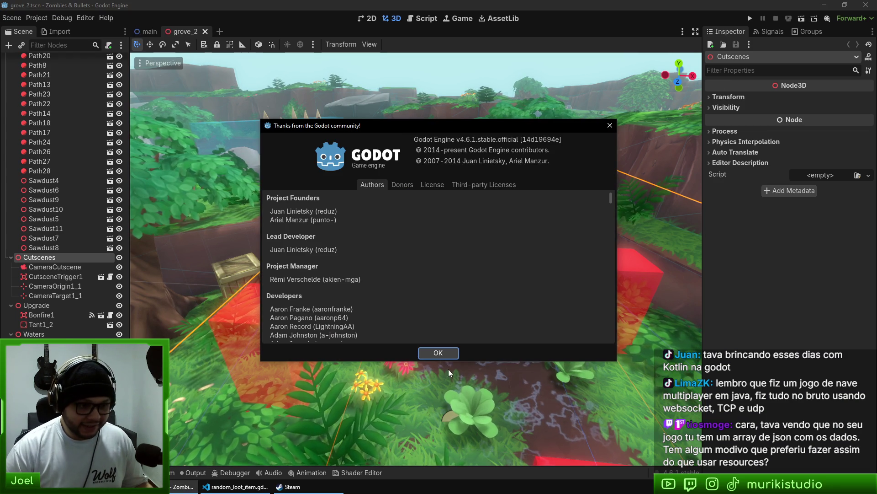
{"action": "left_click", "coordinate": [440, 351]}
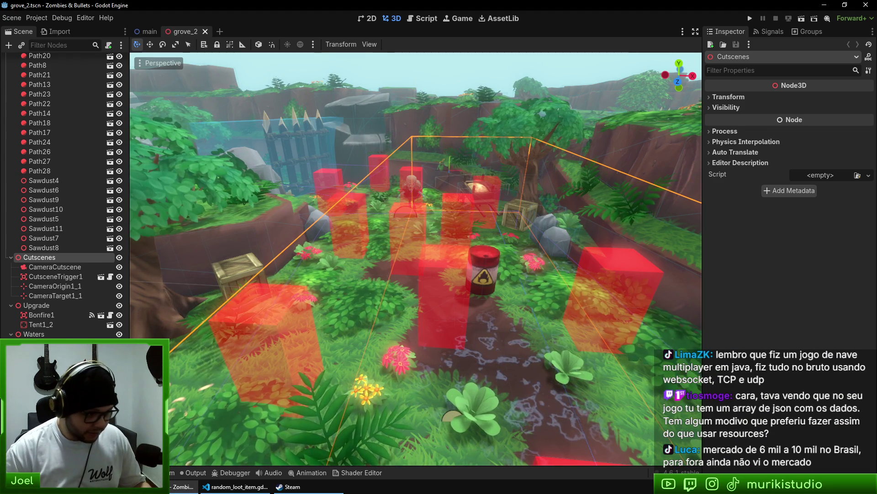
{"action": "key", "text": "alt+Tab"}
{"action": "key", "text": "ctrl+t"}
Load Muriki Studio's Mole Maniacs Play Store page from the 'mole' suggestion
{"action": "type", "text": "mole"}
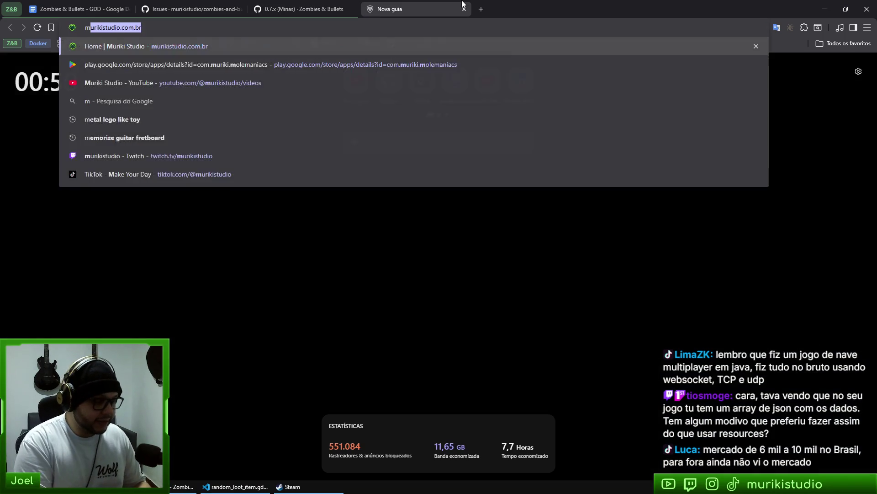
{"action": "key", "text": "Down"}
{"action": "key", "text": "Return"}
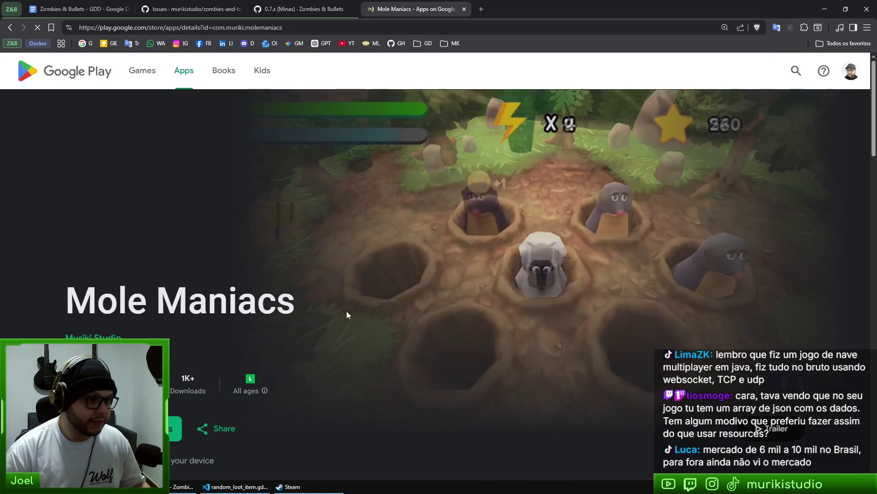
Scroll through the app page to What's new ('Minor fixes'), then return to Godot
{"action": "scroll", "coordinate": [357, 250], "scroll_direction": "down", "scroll_amount": 4}
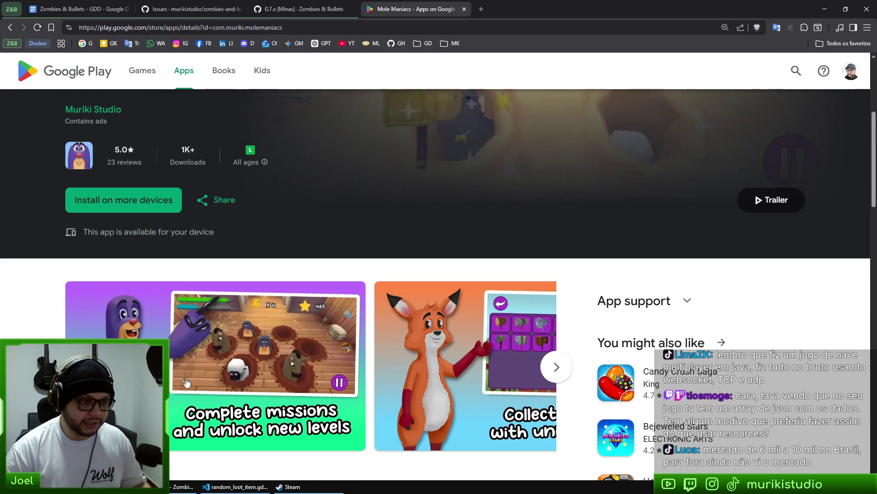
{"action": "scroll", "coordinate": [374, 353], "scroll_direction": "up", "scroll_amount": 2}
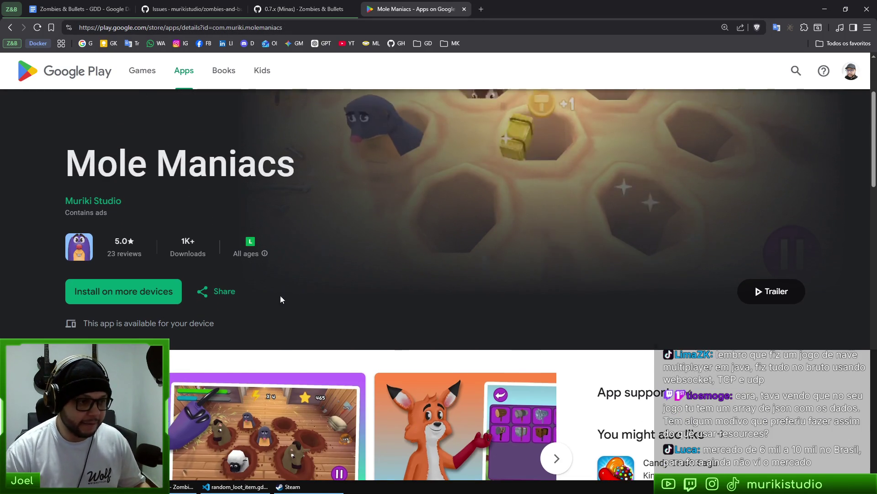
{"action": "scroll", "coordinate": [374, 277], "scroll_direction": "down", "scroll_amount": 1}
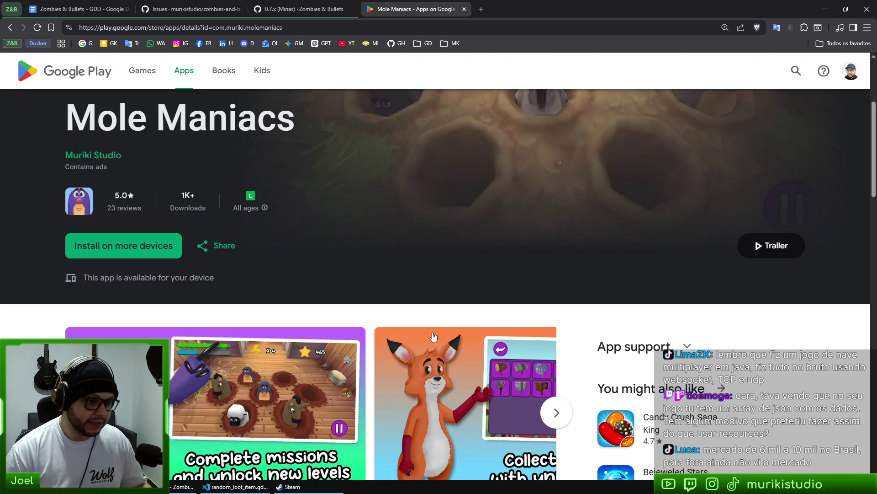
{"action": "scroll", "coordinate": [300, 331], "scroll_direction": "down", "scroll_amount": 2}
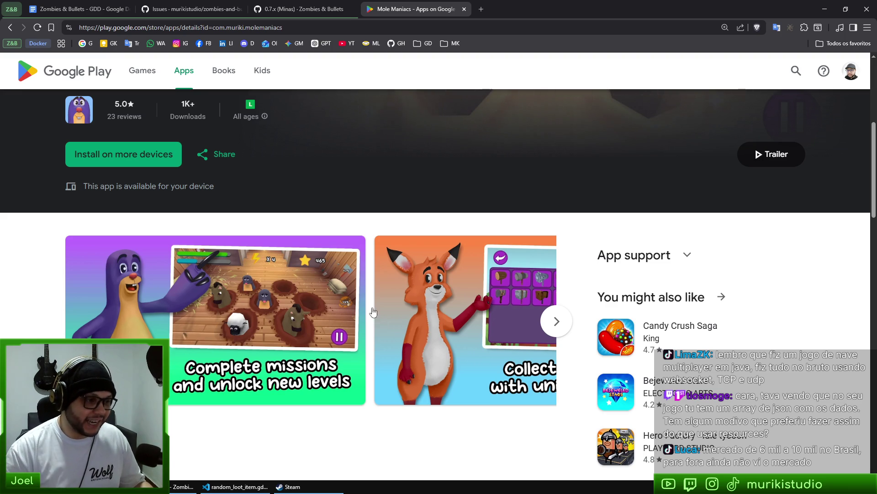
{"action": "scroll", "coordinate": [478, 368], "scroll_direction": "up", "scroll_amount": 2}
{"action": "scroll", "coordinate": [478, 368], "scroll_direction": "down", "scroll_amount": 2}
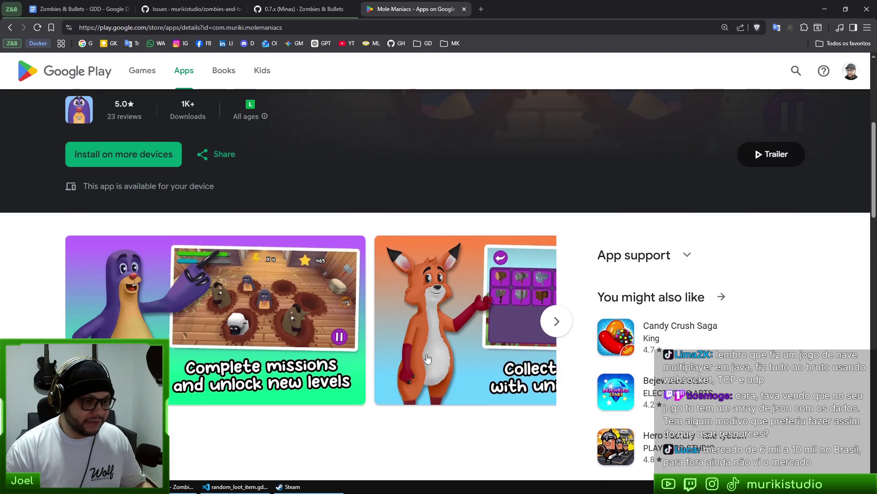
{"action": "scroll", "coordinate": [427, 358], "scroll_direction": "up", "scroll_amount": 2}
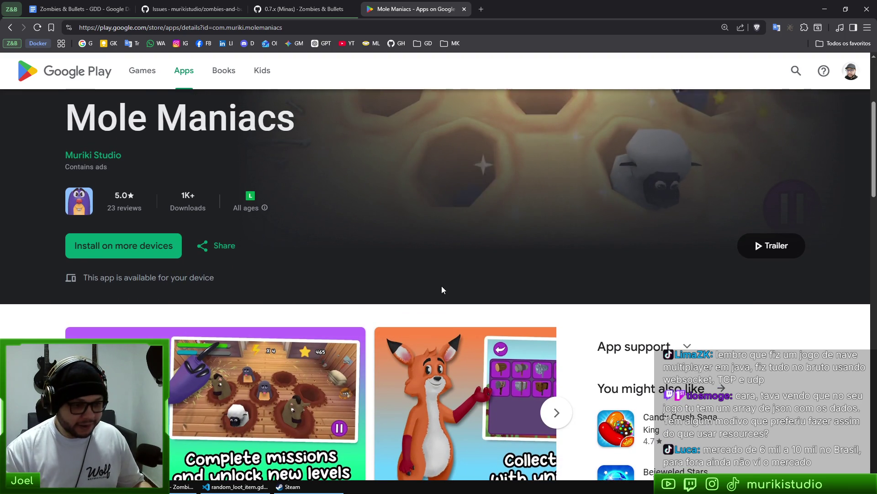
{"action": "scroll", "coordinate": [466, 259], "scroll_direction": "down", "scroll_amount": 3}
{"action": "scroll", "coordinate": [323, 290], "scroll_direction": "up", "scroll_amount": 1}
{"action": "scroll", "coordinate": [320, 286], "scroll_direction": "up", "scroll_amount": 2}
{"action": "scroll", "coordinate": [310, 277], "scroll_direction": "down", "scroll_amount": 3}
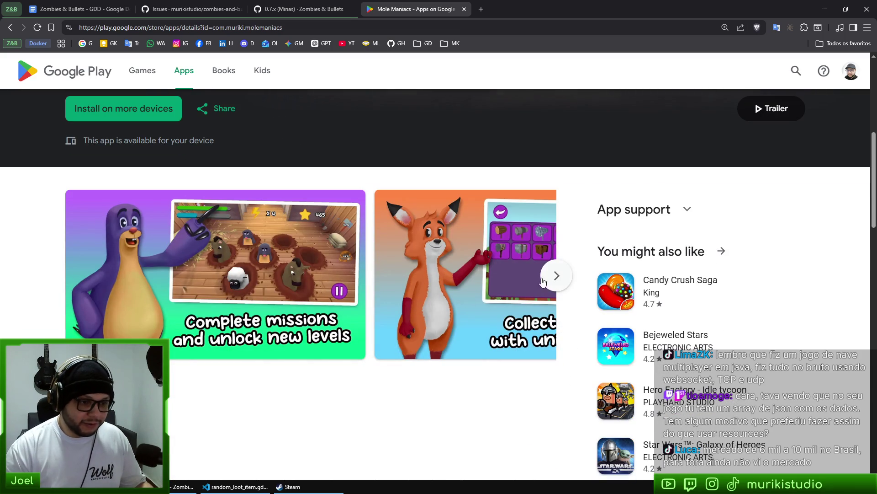
{"action": "scroll", "coordinate": [357, 292], "scroll_direction": "down", "scroll_amount": 3}
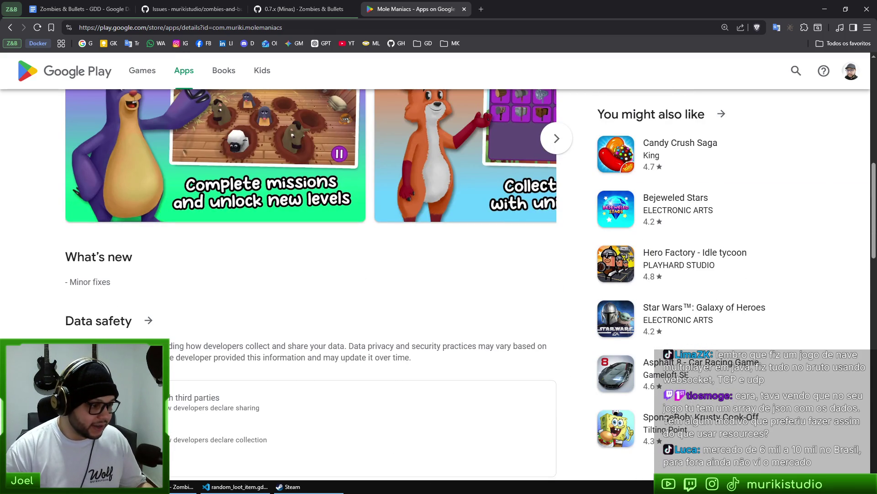
{"action": "key", "text": "alt+Tab"}
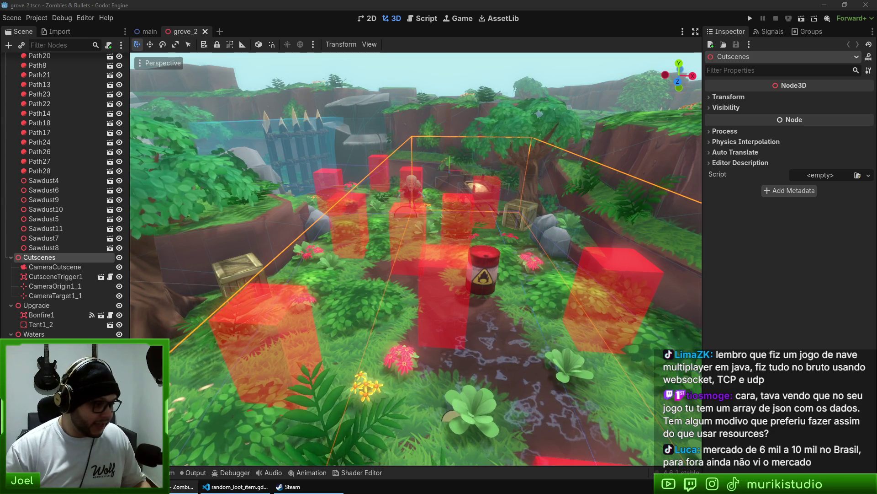
Search the web for 'java game frameworks' in a new browser tab
{"action": "key", "text": "F5"}
{"action": "key", "text": "alt+Tab"}
{"action": "key", "text": "ctrl+t"}
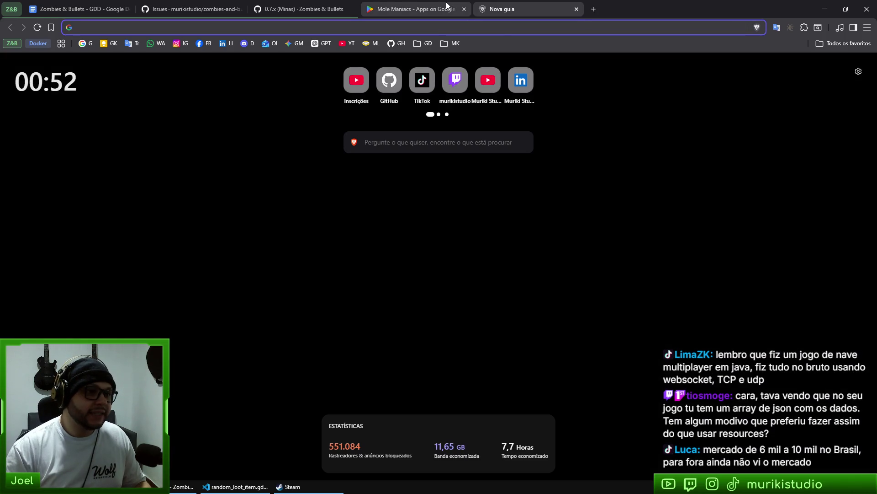
{"action": "left_click", "coordinate": [457, 33]}
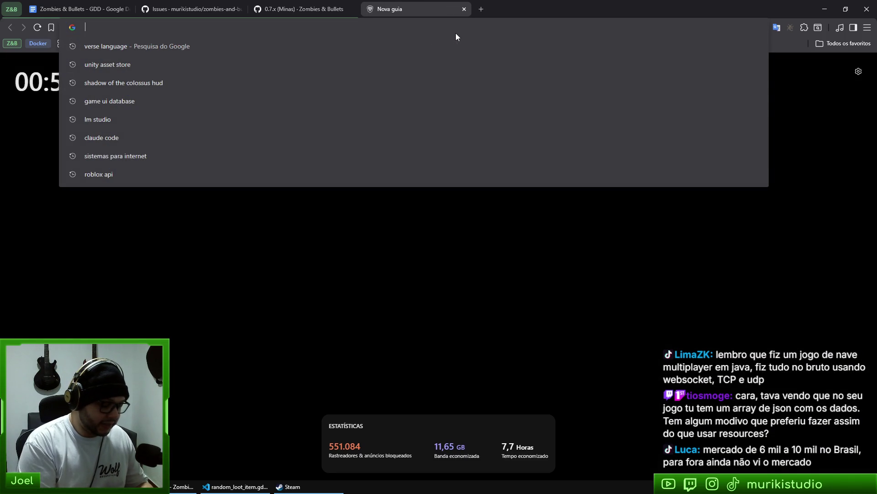
{"action": "type", "text": "ja"}
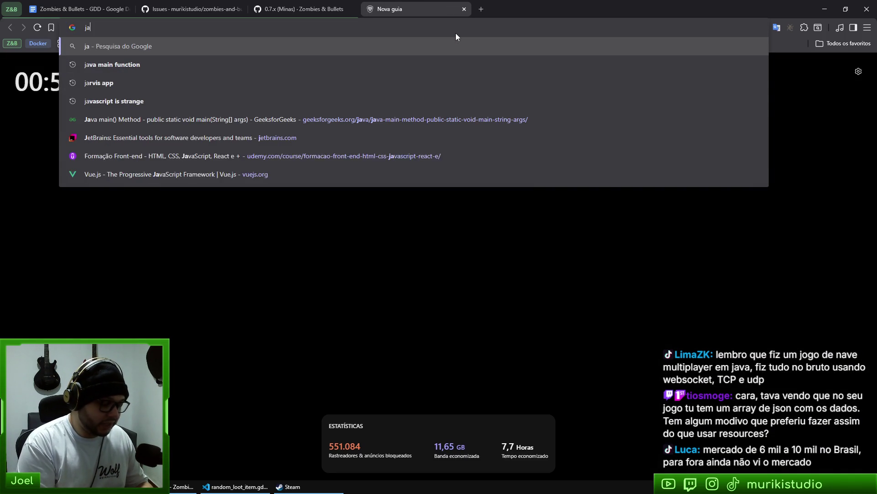
{"action": "type", "text": "va game fra"}
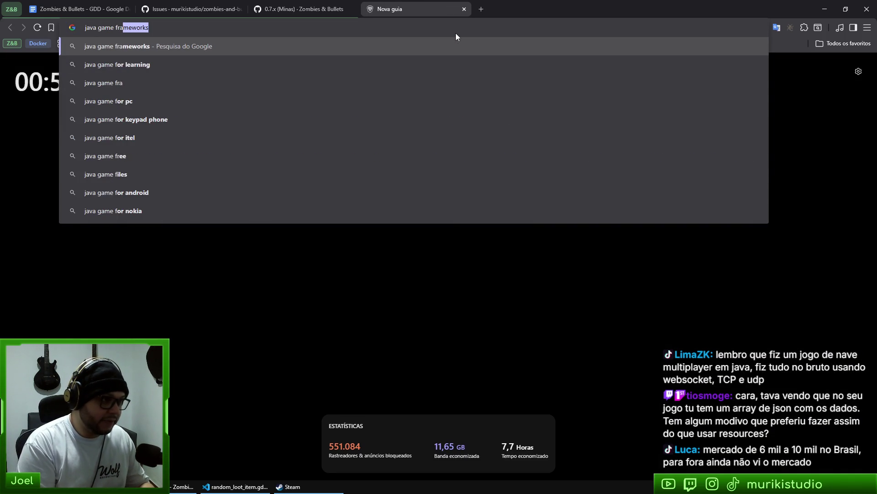
{"action": "key", "text": "Return"}
Open the libGDX website from the results, zoom to 133%, and go to Showcase
{"action": "scroll", "coordinate": [211, 227], "scroll_direction": "down", "scroll_amount": 3}
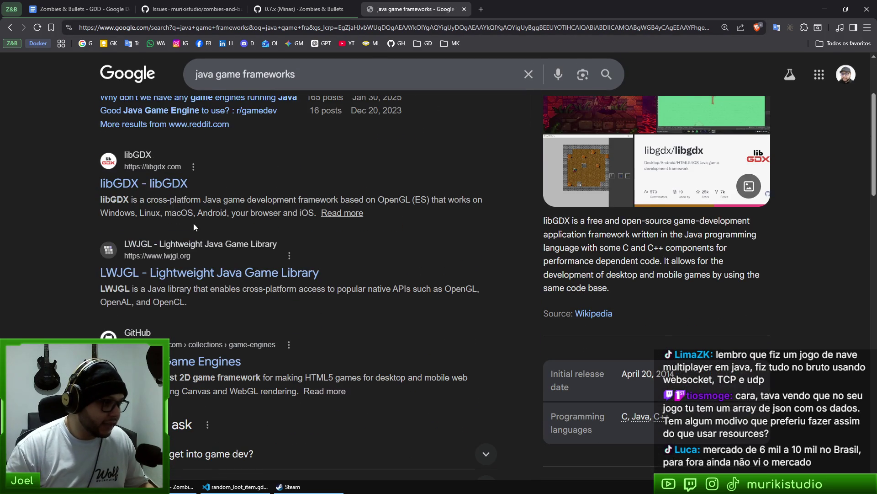
{"action": "left_click", "coordinate": [152, 186]}
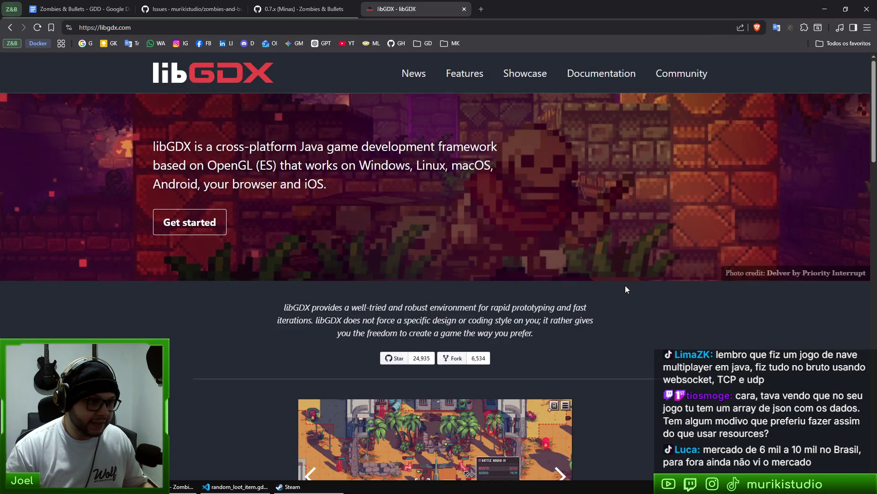
{"action": "scroll", "coordinate": [600, 254], "scroll_direction": "down", "scroll_amount": 4}
{"action": "scroll", "coordinate": [512, 319], "scroll_direction": "up", "scroll_amount": 4}
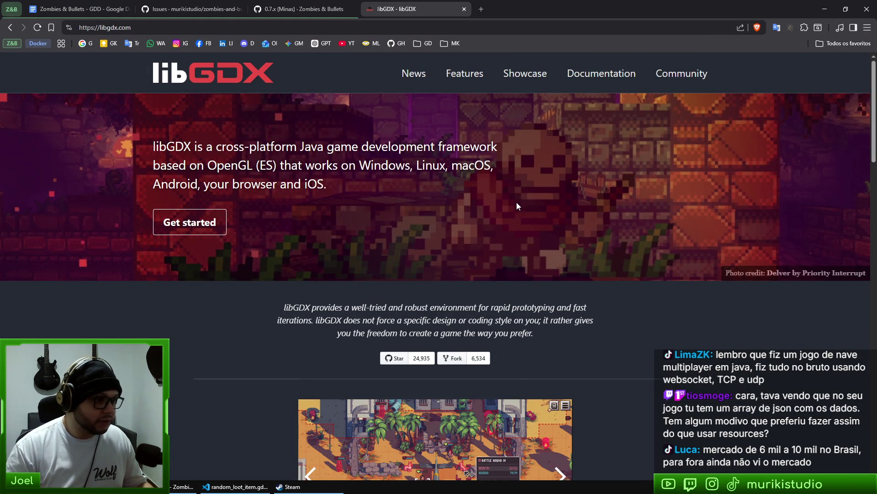
{"action": "scroll", "coordinate": [594, 256], "scroll_direction": "down", "scroll_amount": 7}
{"action": "scroll", "coordinate": [617, 324], "scroll_direction": "down", "scroll_amount": 12}
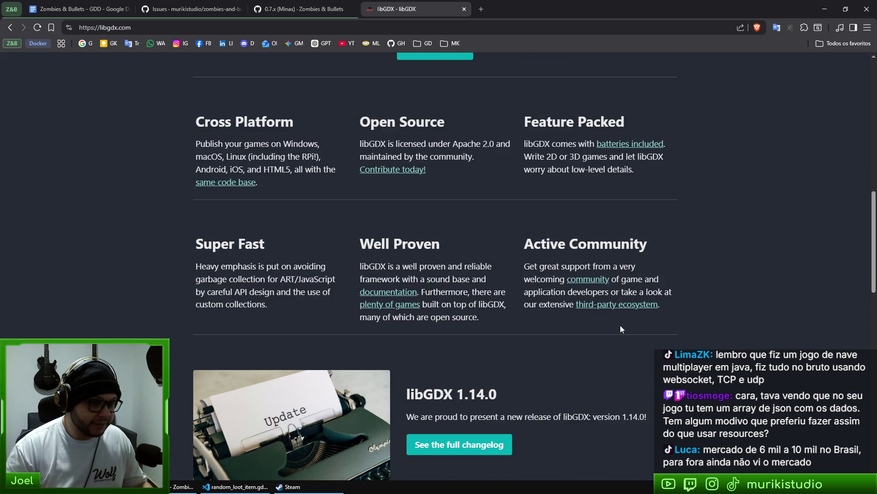
{"action": "scroll", "coordinate": [754, 298], "scroll_direction": "down", "scroll_amount": 8}
{"action": "scroll", "coordinate": [753, 298], "scroll_direction": "up", "scroll_amount": 15}
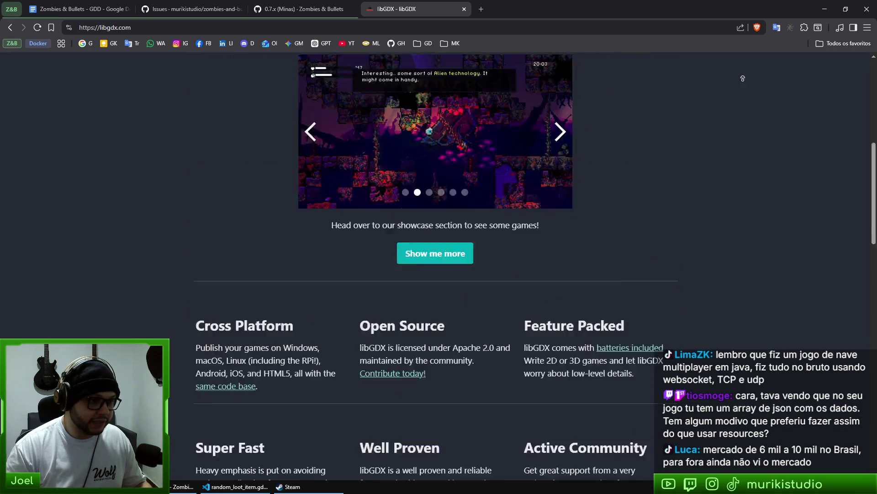
{"action": "key", "text": "ctrl+plus"}
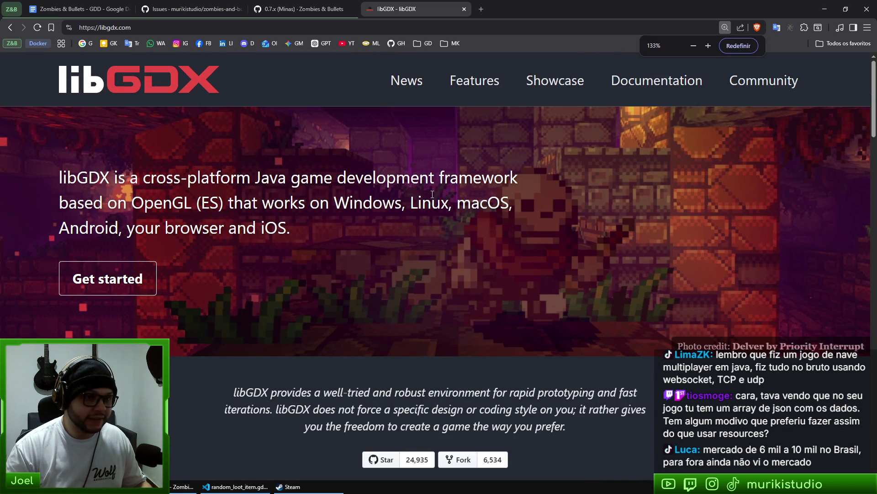
{"action": "left_click", "coordinate": [531, 82]}
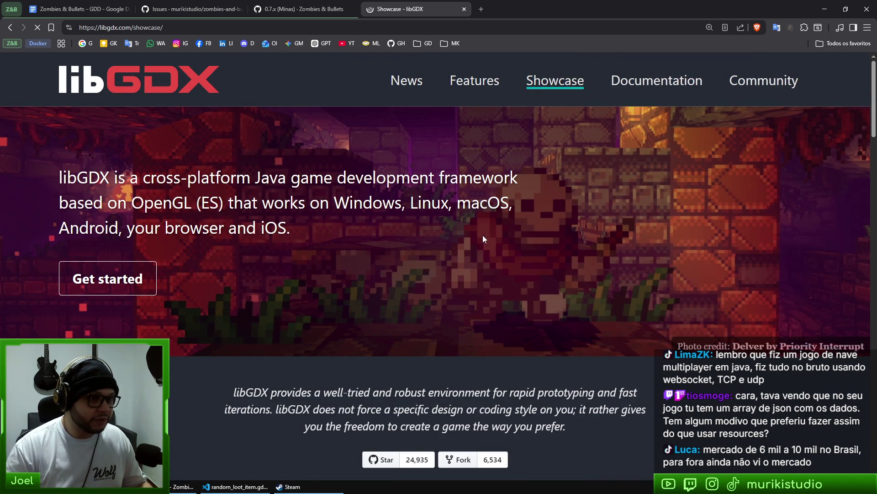
Reset and enlarge the page zoom, then scroll the Showcase down to the Riiablo entry
{"action": "key", "text": "ctrl+0"}
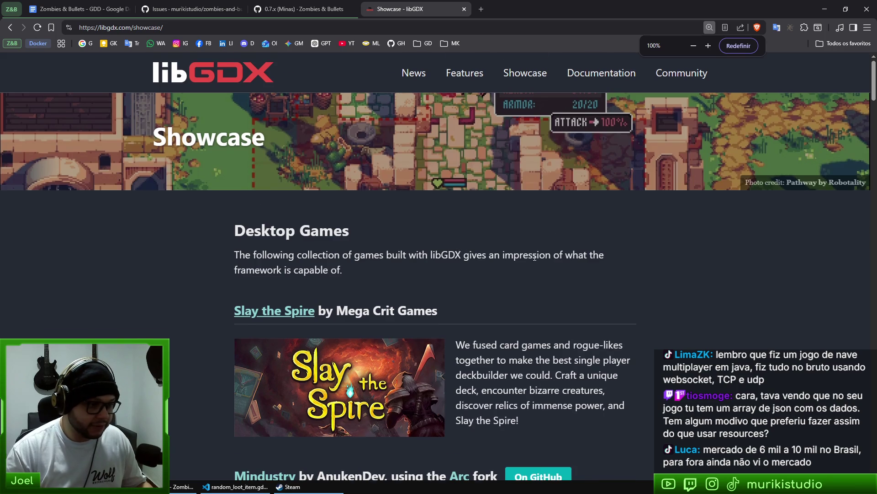
{"action": "scroll", "coordinate": [478, 226], "scroll_direction": "down", "scroll_amount": 5}
{"action": "key", "text": "ctrl+plus"}
{"action": "key", "text": "ctrl+plus"}
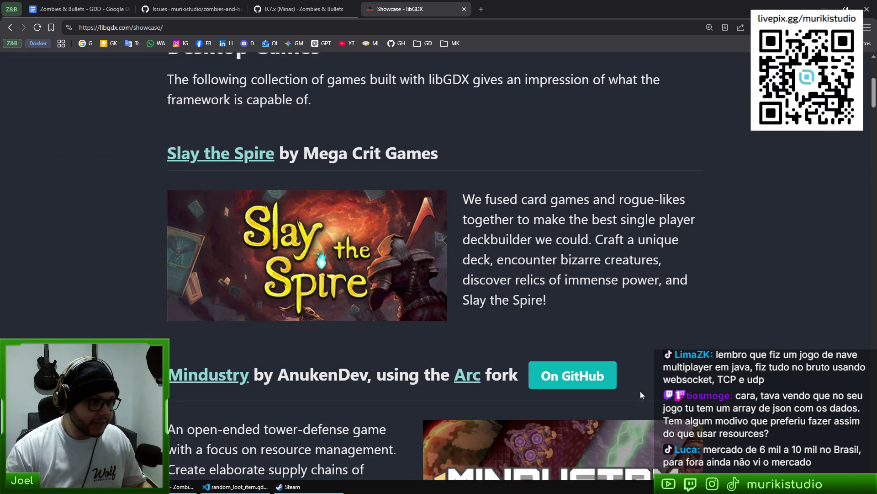
{"action": "scroll", "coordinate": [584, 388], "scroll_direction": "down", "scroll_amount": 3}
{"action": "scroll", "coordinate": [698, 465], "scroll_direction": "up", "scroll_amount": 2}
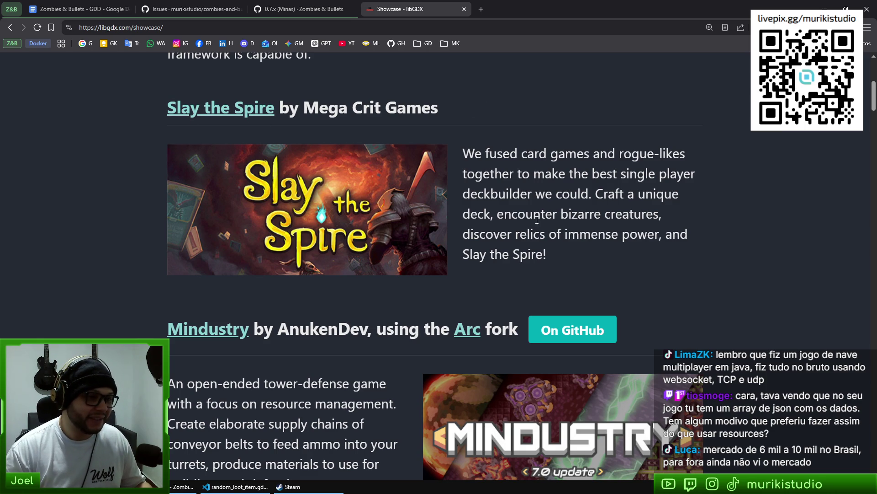
{"action": "scroll", "coordinate": [429, 262], "scroll_direction": "down", "scroll_amount": 4}
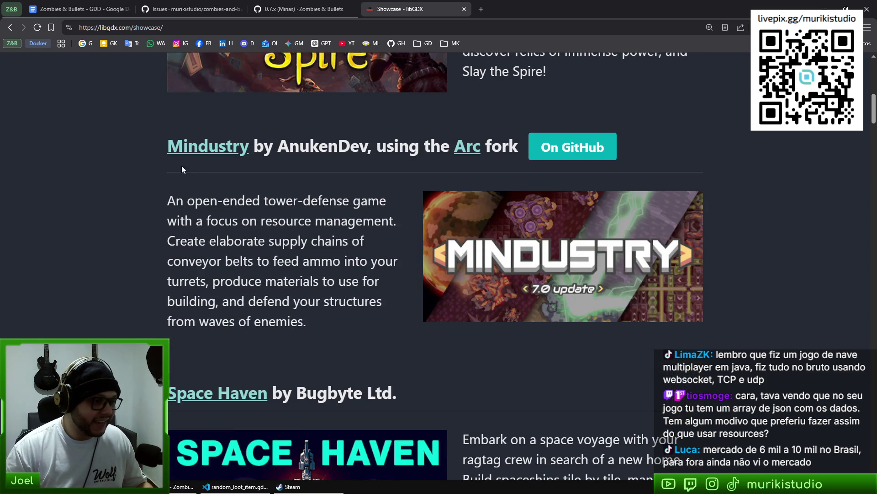
{"action": "scroll", "coordinate": [442, 289], "scroll_direction": "down", "scroll_amount": 4}
{"action": "scroll", "coordinate": [258, 302], "scroll_direction": "down", "scroll_amount": 6}
{"action": "scroll", "coordinate": [258, 302], "scroll_direction": "down", "scroll_amount": 3}
{"action": "scroll", "coordinate": [285, 307], "scroll_direction": "down", "scroll_amount": 5}
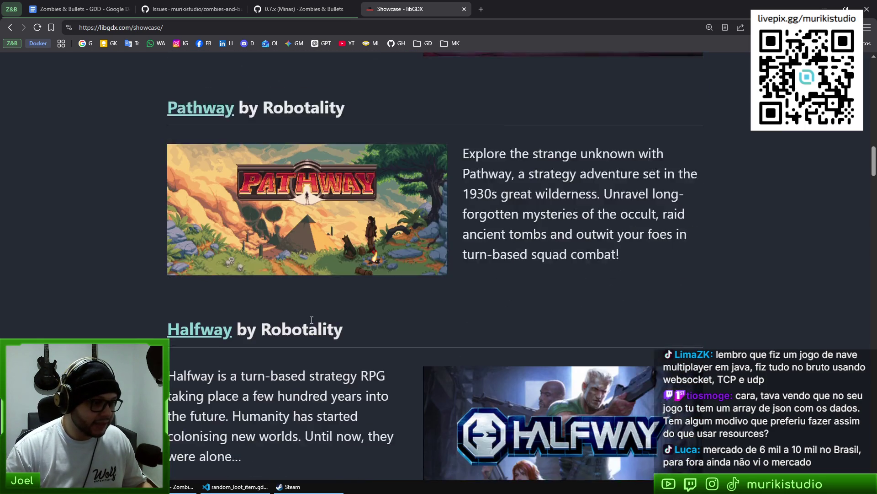
{"action": "scroll", "coordinate": [480, 337], "scroll_direction": "down", "scroll_amount": 6}
{"action": "scroll", "coordinate": [411, 284], "scroll_direction": "down", "scroll_amount": 4}
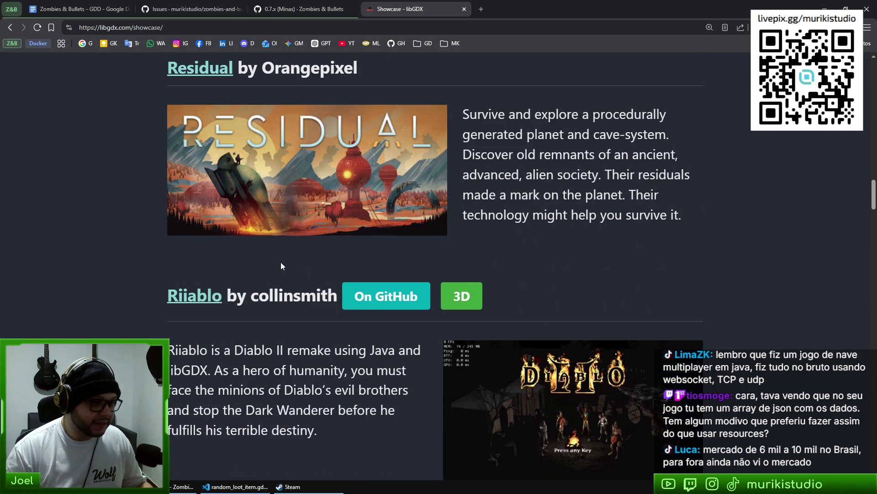
{"action": "scroll", "coordinate": [370, 246], "scroll_direction": "down", "scroll_amount": 6}
{"action": "scroll", "coordinate": [369, 245], "scroll_direction": "up", "scroll_amount": 3}
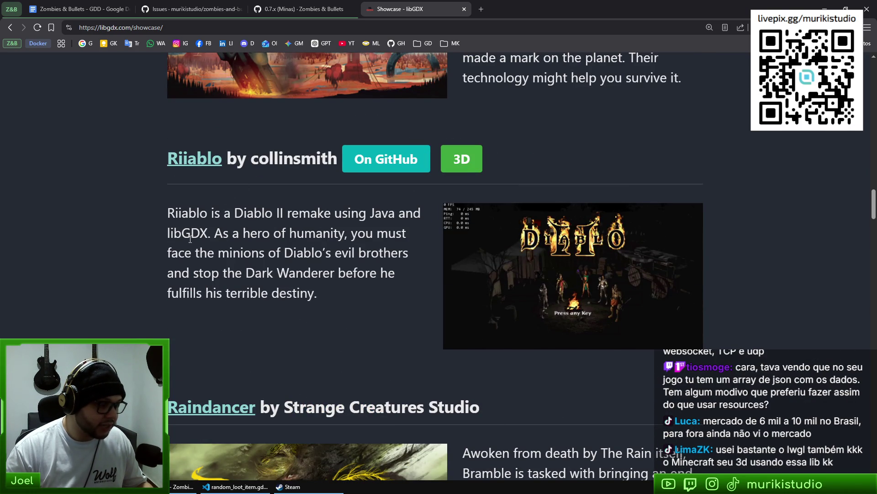
{"action": "left_click_drag", "start_coordinate": [171, 234], "coordinate": [241, 233]}
{"action": "left_click", "coordinate": [293, 256]}
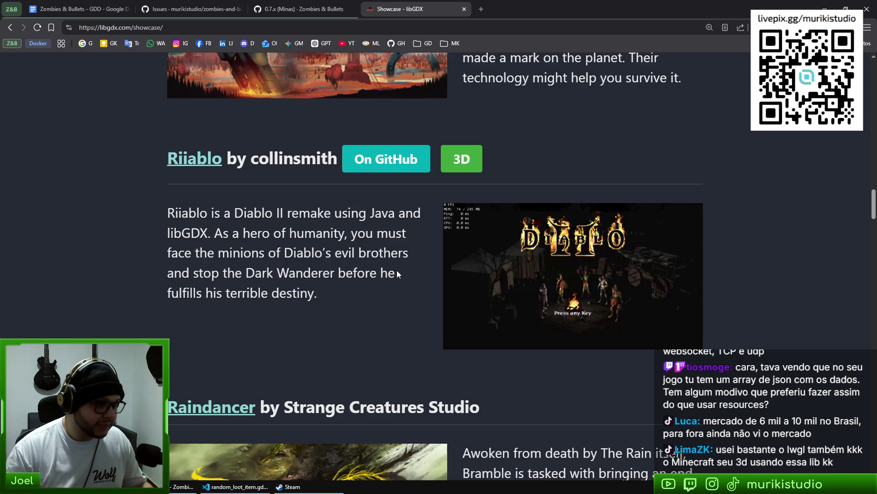
Scroll on to Mirage Realms and open its official site in a new tab
{"action": "scroll", "coordinate": [397, 273], "scroll_direction": "down", "scroll_amount": 10}
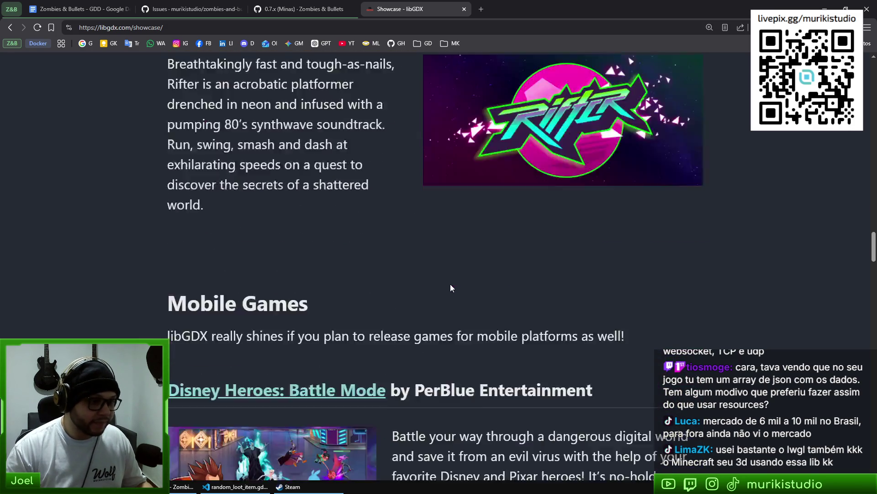
{"action": "scroll", "coordinate": [453, 288], "scroll_direction": "down", "scroll_amount": 13}
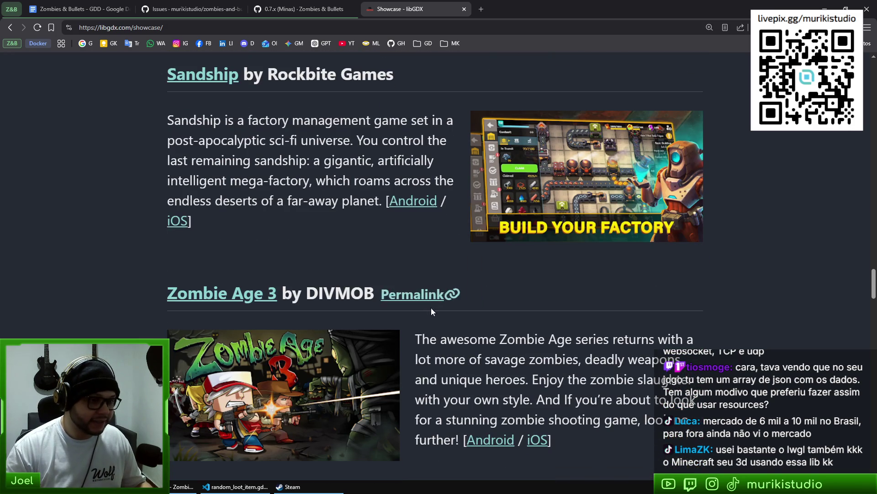
{"action": "scroll", "coordinate": [397, 304], "scroll_direction": "down", "scroll_amount": 4}
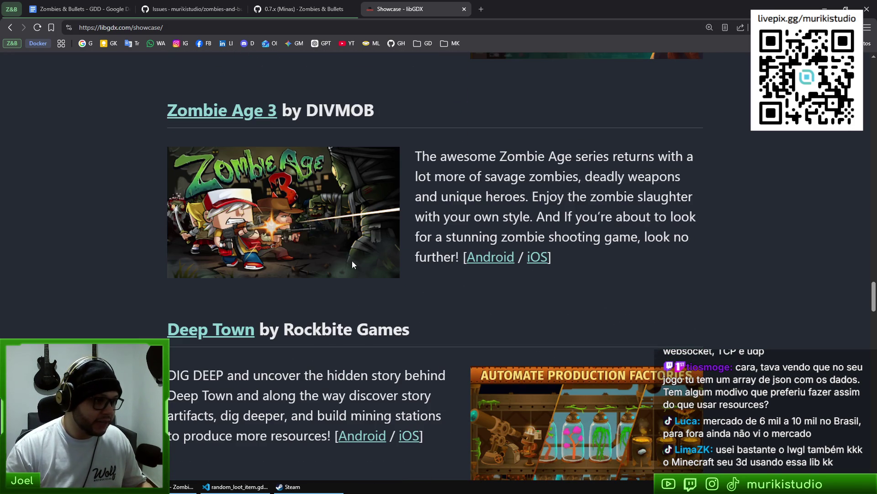
{"action": "scroll", "coordinate": [297, 149], "scroll_direction": "down", "scroll_amount": 5}
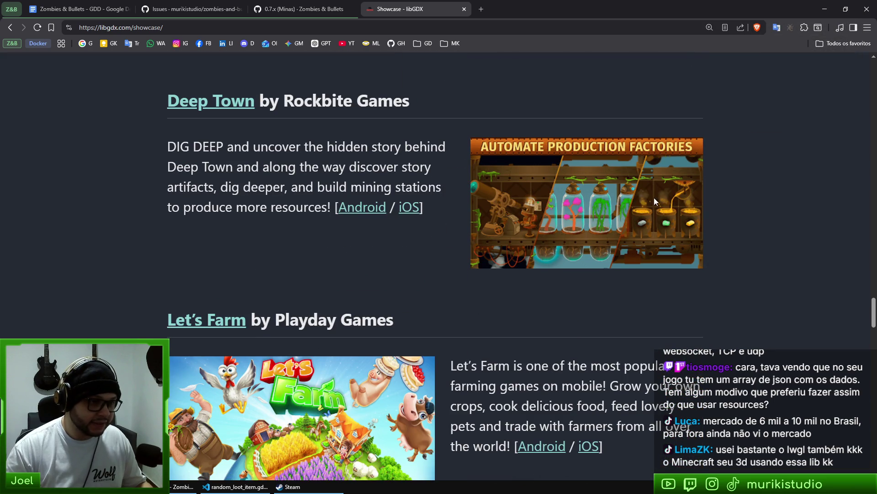
{"action": "scroll", "coordinate": [299, 238], "scroll_direction": "down", "scroll_amount": 6}
{"action": "scroll", "coordinate": [292, 274], "scroll_direction": "up", "scroll_amount": 2}
{"action": "scroll", "coordinate": [311, 276], "scroll_direction": "down", "scroll_amount": 6}
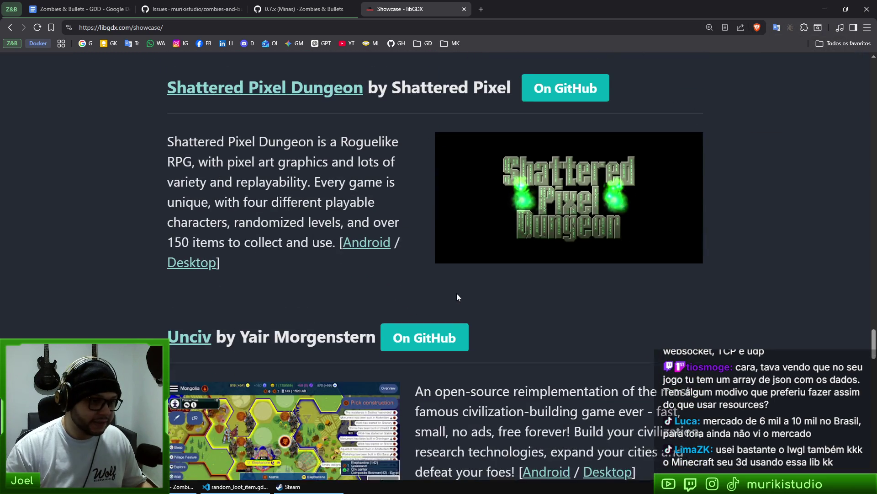
{"action": "scroll", "coordinate": [320, 290], "scroll_direction": "down", "scroll_amount": 15}
{"action": "scroll", "coordinate": [403, 291], "scroll_direction": "up", "scroll_amount": 4}
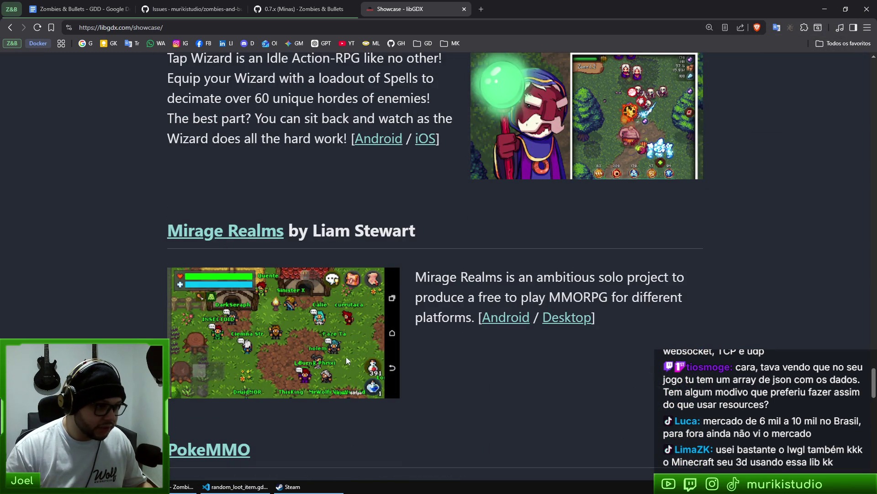
{"action": "left_click_drag", "start_coordinate": [566, 280], "coordinate": [669, 281]}
{"action": "left_click", "coordinate": [429, 307]}
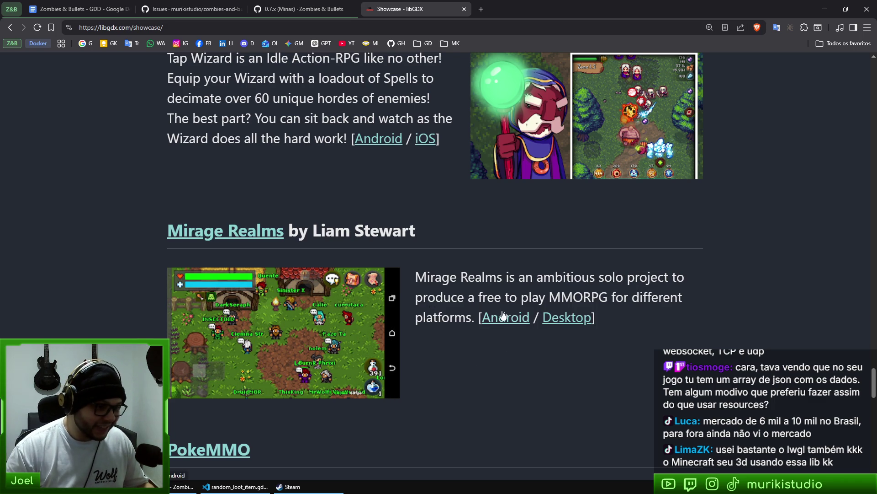
{"action": "middle_click", "coordinate": [232, 232]}
{"action": "left_click", "coordinate": [544, 2]}
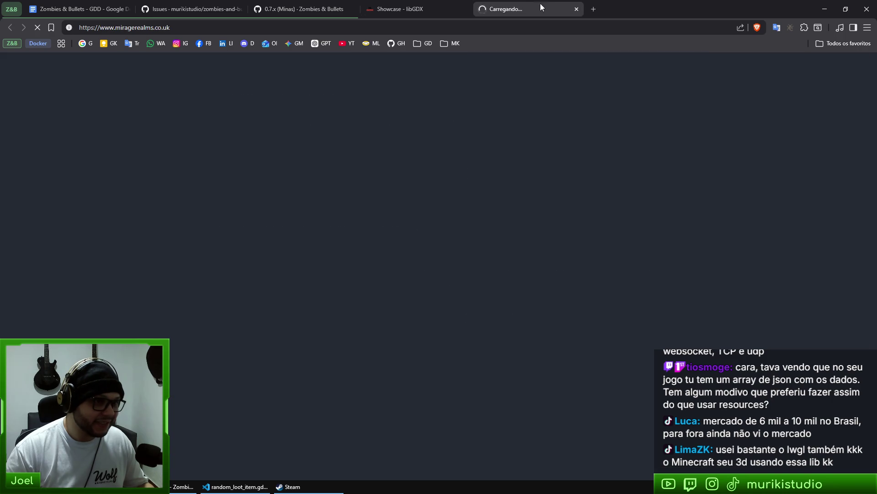
Skim the Mirage Realms 2D MMORPG homepage, then close it to return to the PokeMMO showcase entry
{"action": "scroll", "coordinate": [520, 246], "scroll_direction": "down", "scroll_amount": 4}
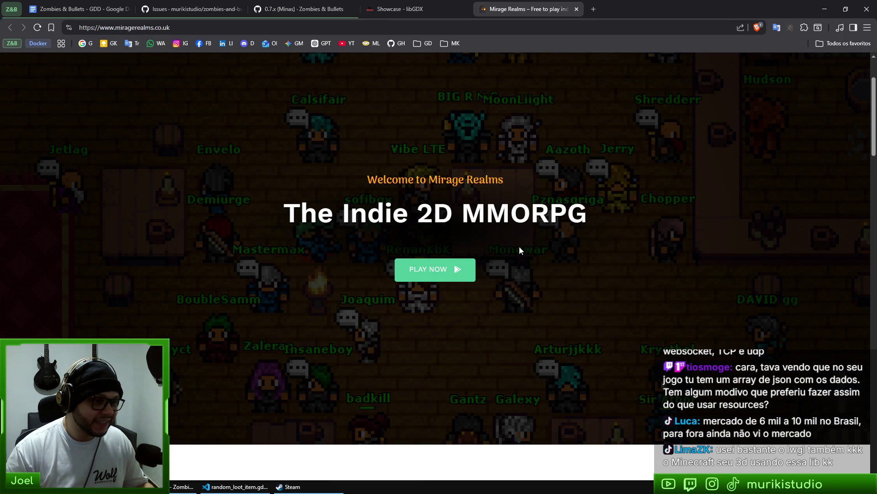
{"action": "scroll", "coordinate": [550, 257], "scroll_direction": "up", "scroll_amount": 5}
{"action": "scroll", "coordinate": [574, 255], "scroll_direction": "down", "scroll_amount": 10}
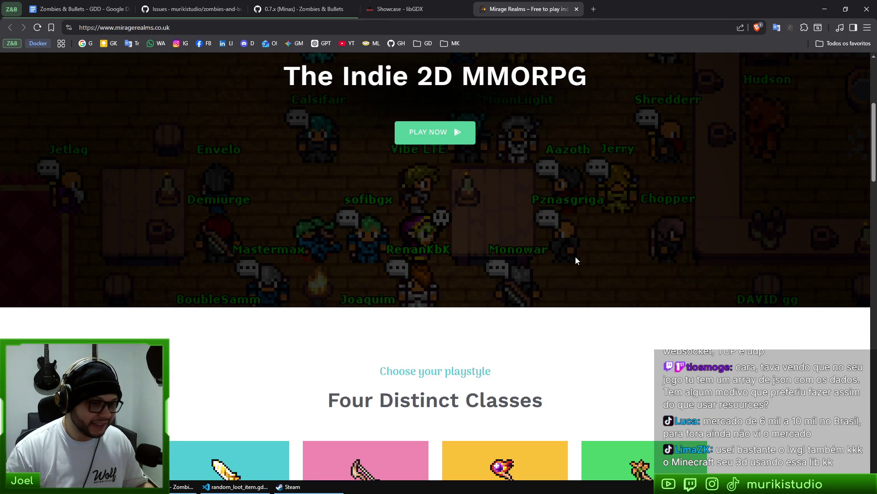
{"action": "scroll", "coordinate": [640, 302], "scroll_direction": "up", "scroll_amount": 10}
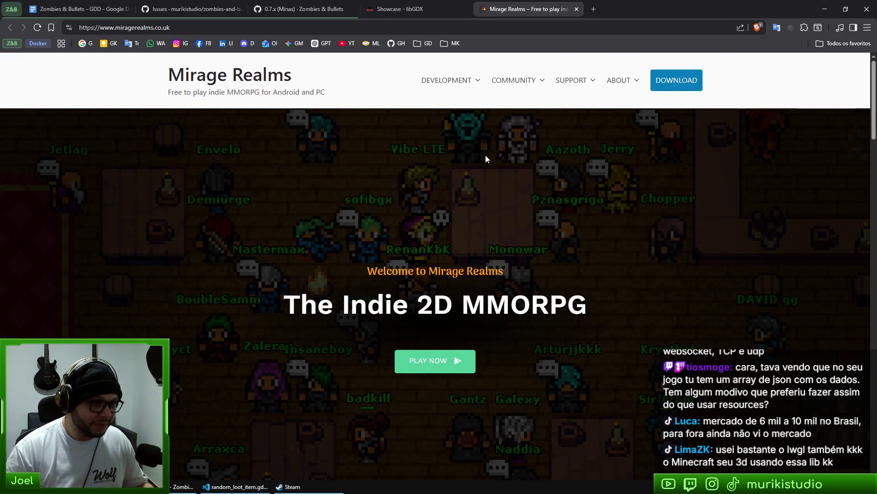
{"action": "scroll", "coordinate": [557, 307], "scroll_direction": "down", "scroll_amount": 1}
{"action": "scroll", "coordinate": [556, 303], "scroll_direction": "down", "scroll_amount": 4}
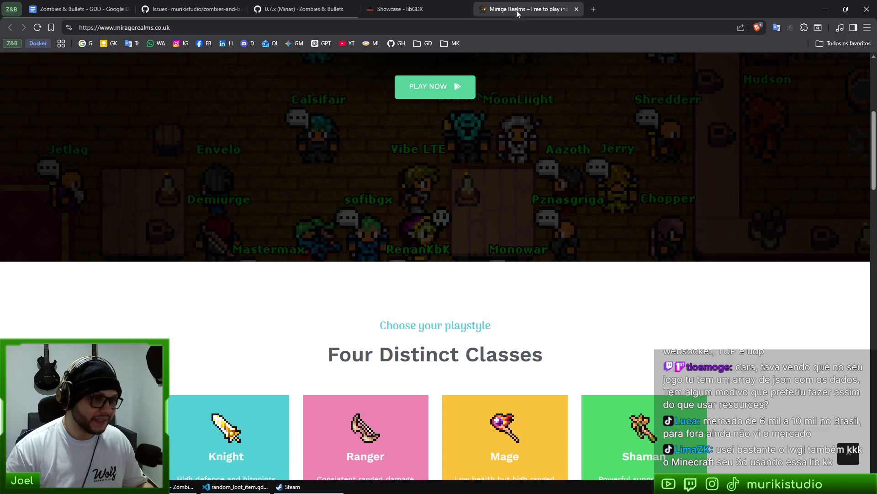
{"action": "left_click", "coordinate": [577, 9]}
{"action": "scroll", "coordinate": [468, 339], "scroll_direction": "down", "scroll_amount": 5}
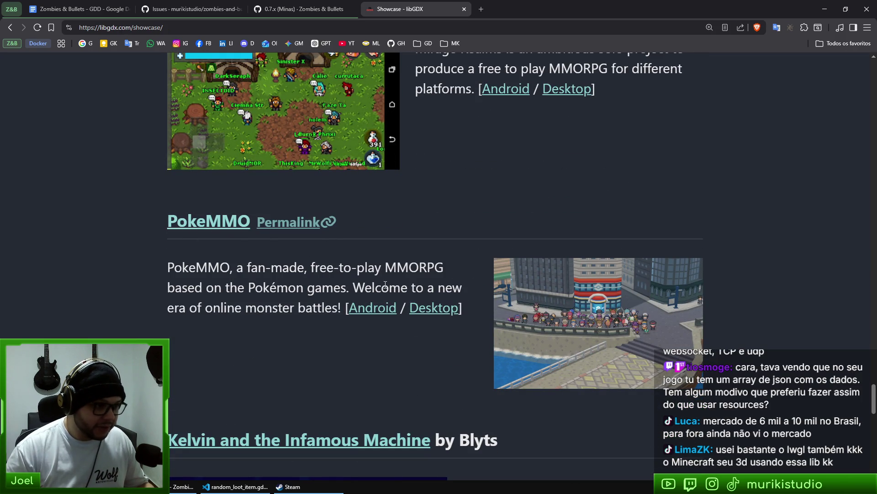
Scroll the libGDX Showcase down to the Apps section and close the tab
{"action": "scroll", "coordinate": [443, 303], "scroll_direction": "down", "scroll_amount": 1}
{"action": "scroll", "coordinate": [451, 314], "scroll_direction": "down", "scroll_amount": 6}
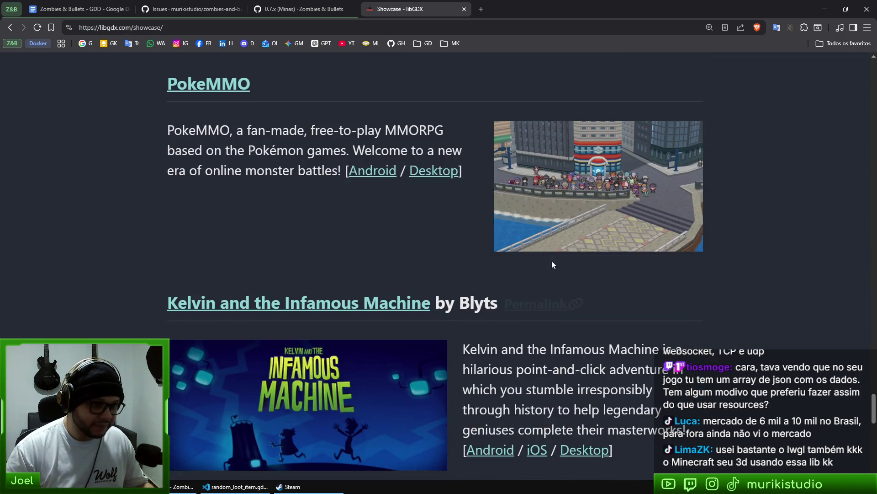
{"action": "scroll", "coordinate": [514, 325], "scroll_direction": "down", "scroll_amount": 10}
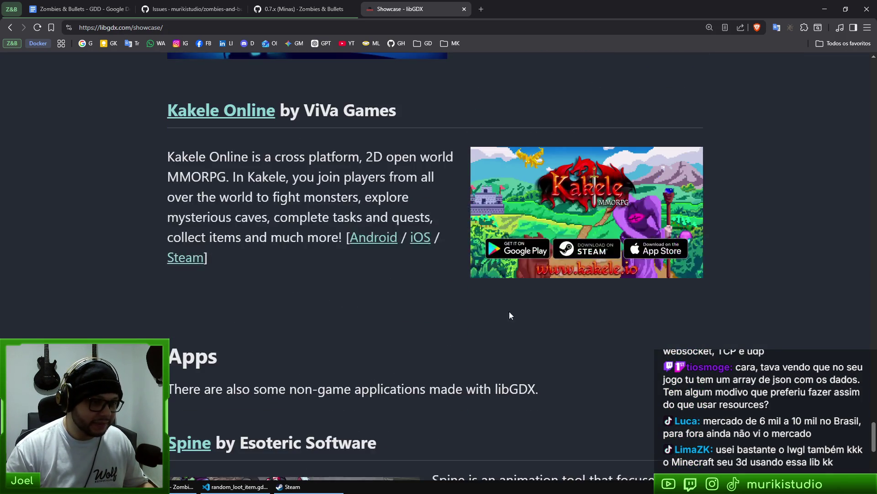
{"action": "key", "text": "ctrl+w"}
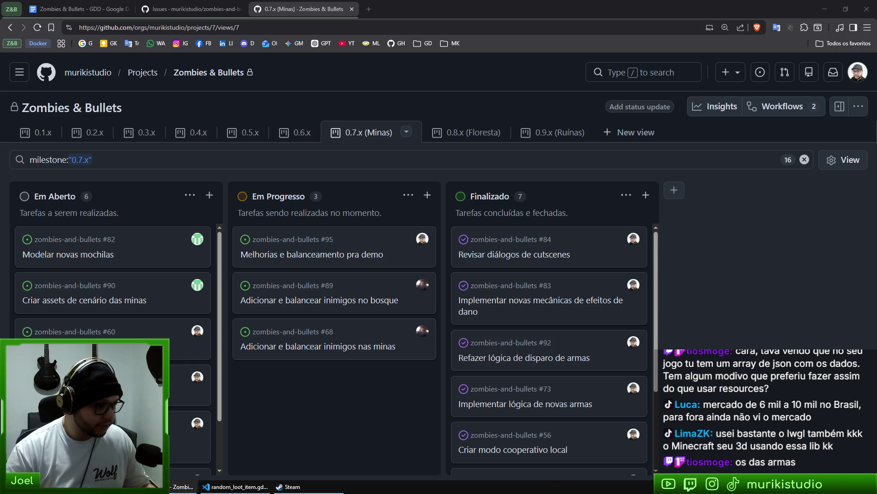
In VS Code, put the caret at the end of line 48 and dismiss the quick file search
{"action": "left_click", "coordinate": [239, 487]}
{"action": "left_click", "coordinate": [545, 135]}
{"action": "key", "text": "ctrl+p"}
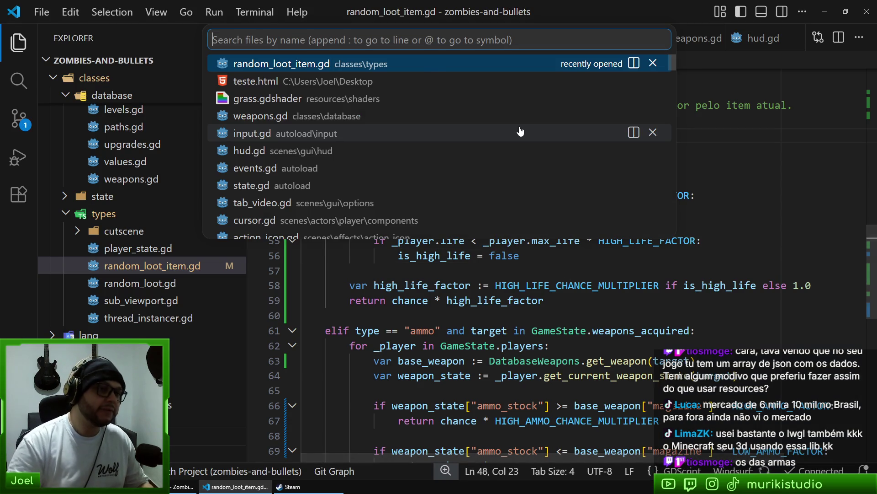
{"action": "key", "text": "Escape"}
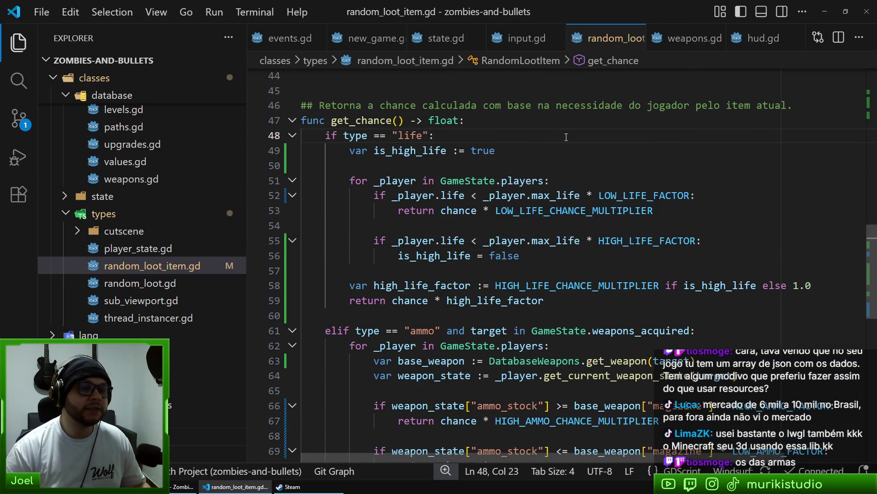
Inspect the shotgun definition on line 38 of weapons.gd (magazine 8), then return to Godot's grove_2 scene
{"action": "left_click", "coordinate": [695, 38]}
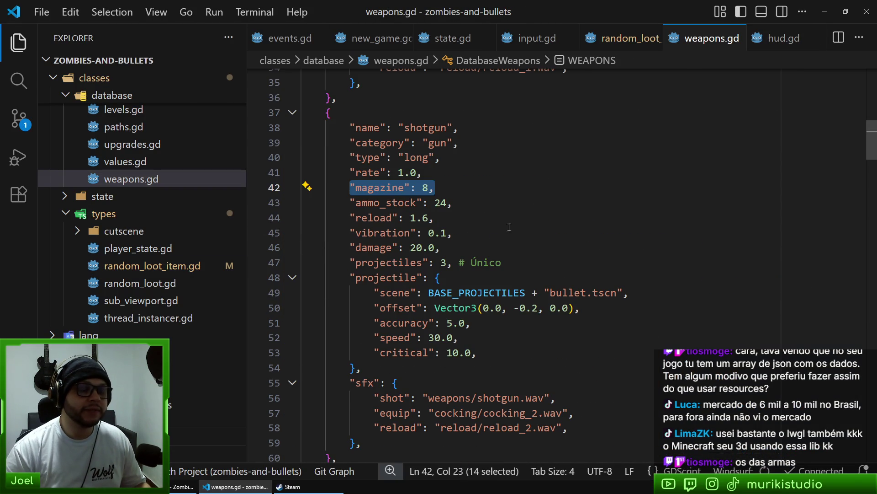
{"action": "key", "text": "Escape"}
{"action": "scroll", "coordinate": [614, 263], "scroll_direction": "up", "scroll_amount": 3}
{"action": "scroll", "coordinate": [531, 253], "scroll_direction": "down", "scroll_amount": 3}
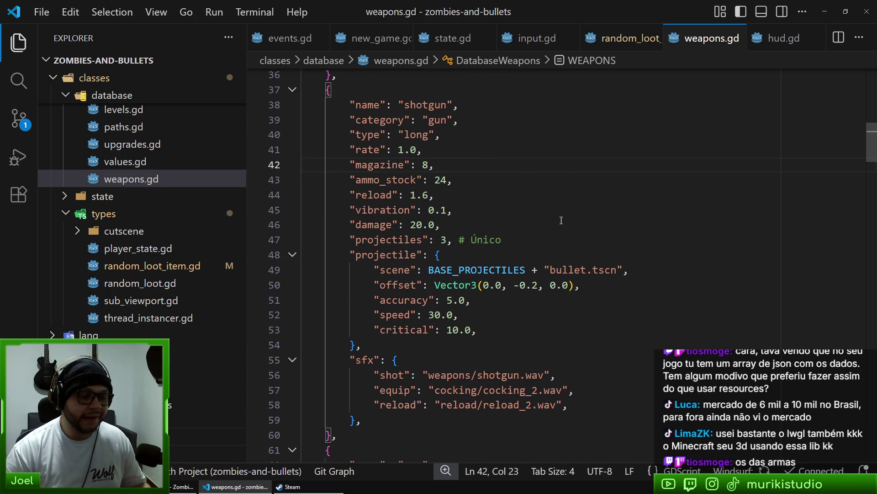
{"action": "left_click", "coordinate": [530, 183]}
{"action": "double_click", "coordinate": [428, 104]}
{"action": "left_click", "coordinate": [485, 105]}
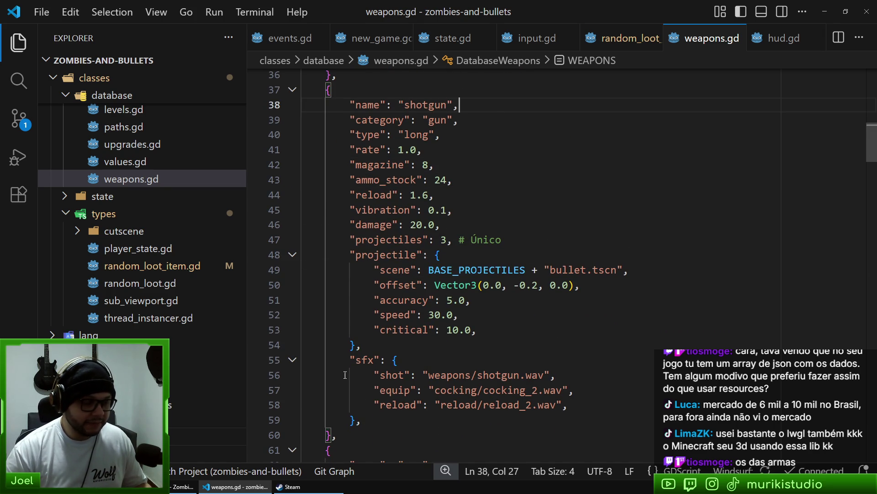
{"action": "left_click", "coordinate": [183, 485]}
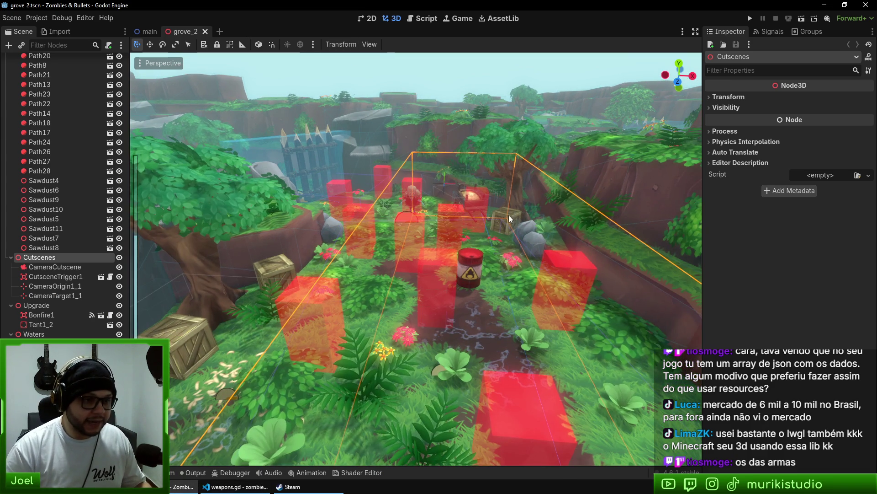
Frame Box4 and inspect its Random Loot items (small, shotgun, smg), including small.tres settings
{"action": "left_click", "coordinate": [508, 215]}
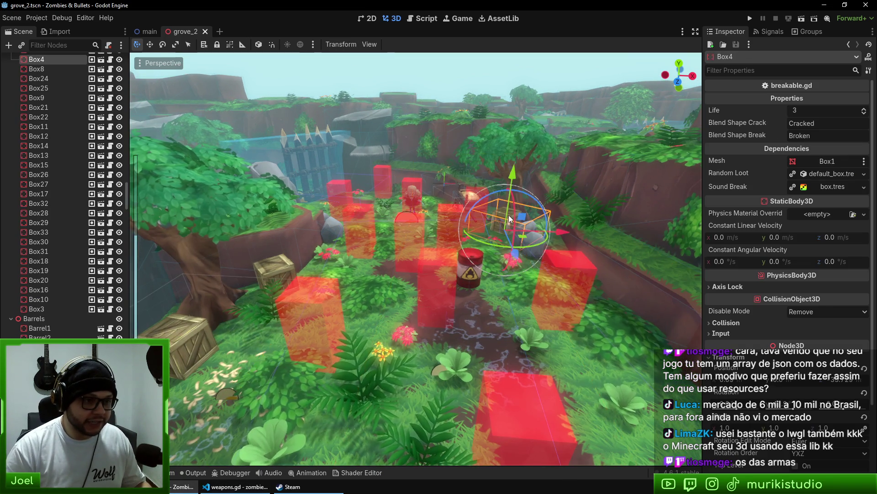
{"action": "key", "text": "f"}
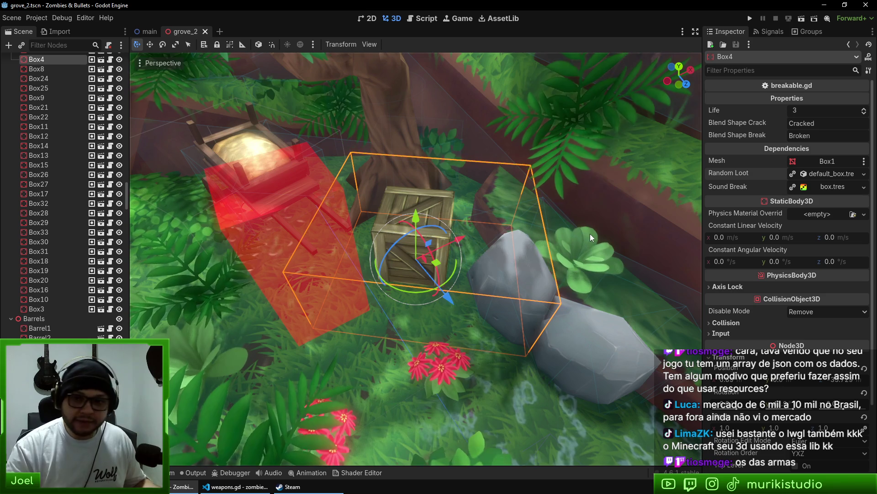
{"action": "left_click", "coordinate": [830, 173]}
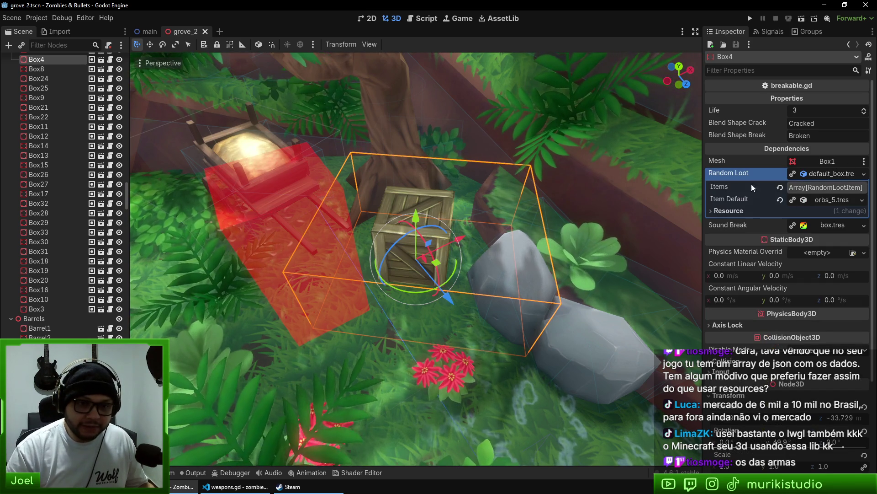
{"action": "left_click", "coordinate": [844, 187]}
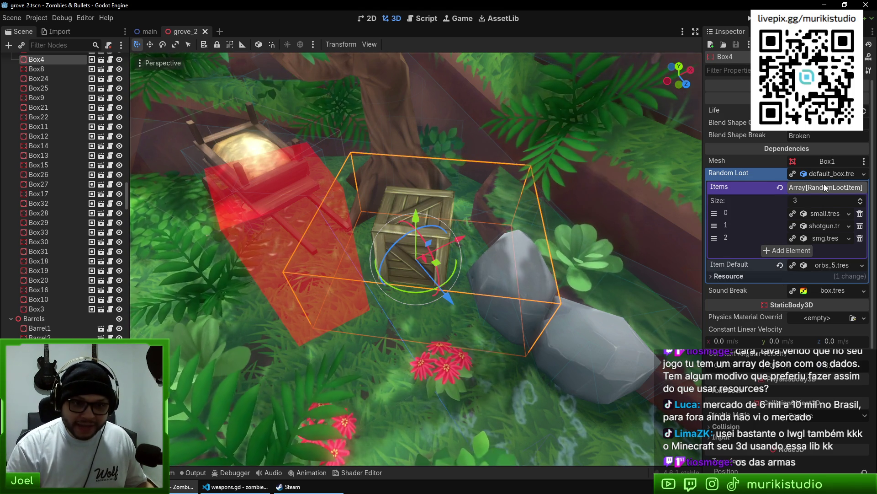
{"action": "left_click", "coordinate": [821, 213]}
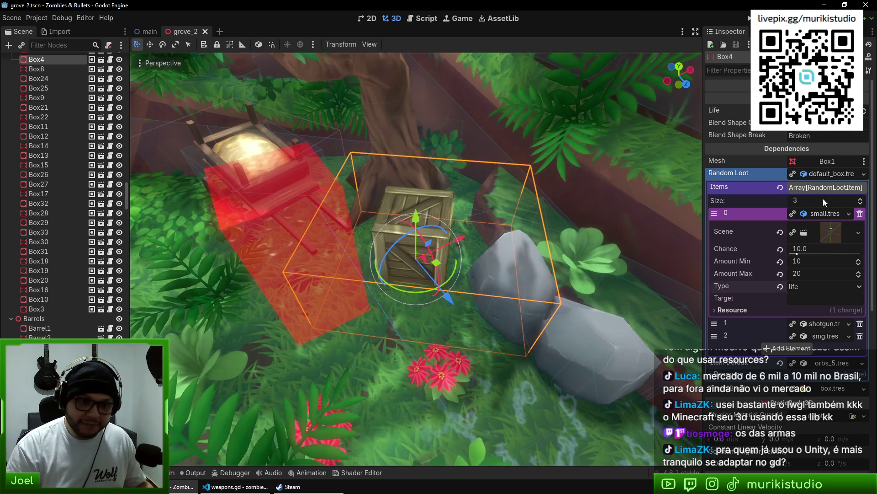
{"action": "left_click", "coordinate": [830, 215]}
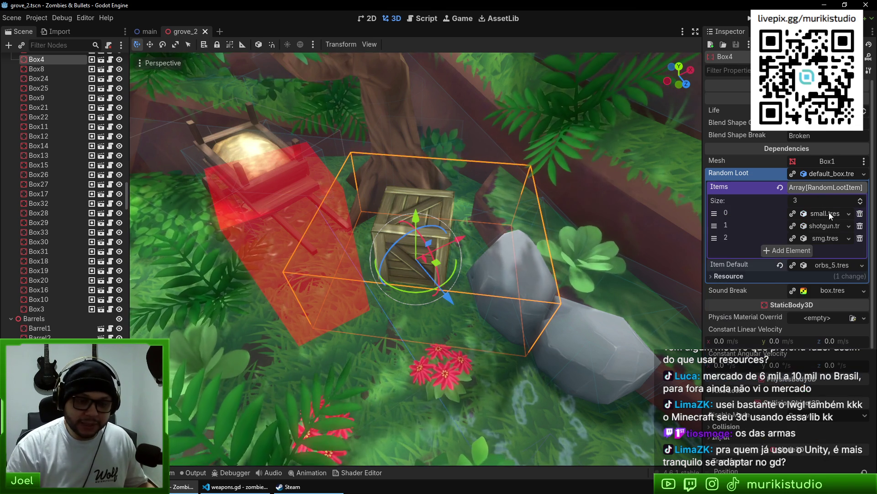
{"action": "left_click", "coordinate": [835, 175]}
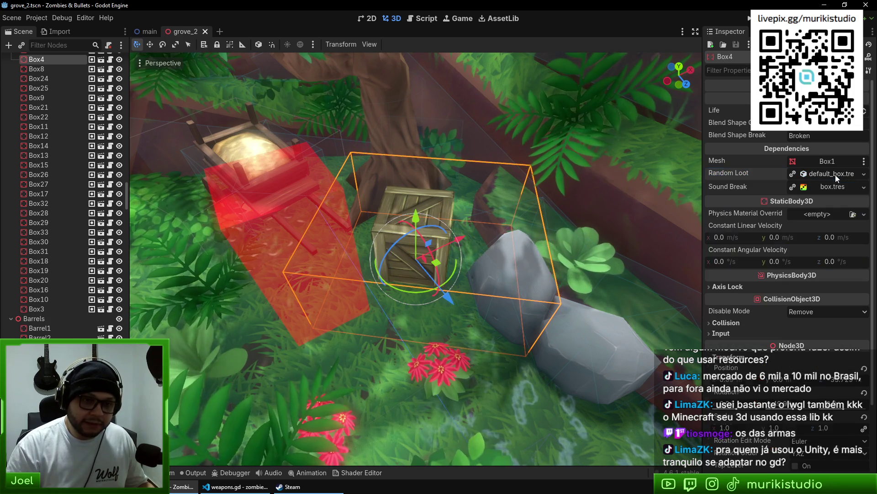
{"action": "left_click", "coordinate": [825, 173]}
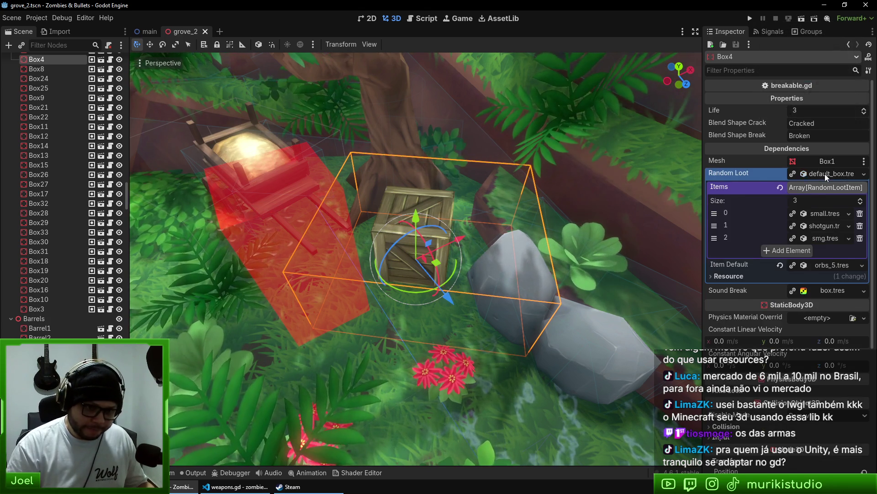
{"action": "left_click", "coordinate": [824, 174]}
Back in weapons.gd, select the shotgun's core stat lines, including its 3 projectiles
{"action": "key", "text": "alt+Tab"}
{"action": "scroll", "coordinate": [597, 126], "scroll_direction": "up", "scroll_amount": 5}
{"action": "scroll", "coordinate": [526, 290], "scroll_direction": "down", "scroll_amount": 4}
{"action": "left_click_drag", "start_coordinate": [348, 151], "coordinate": [407, 255]}
{"action": "left_click", "coordinate": [440, 300]}
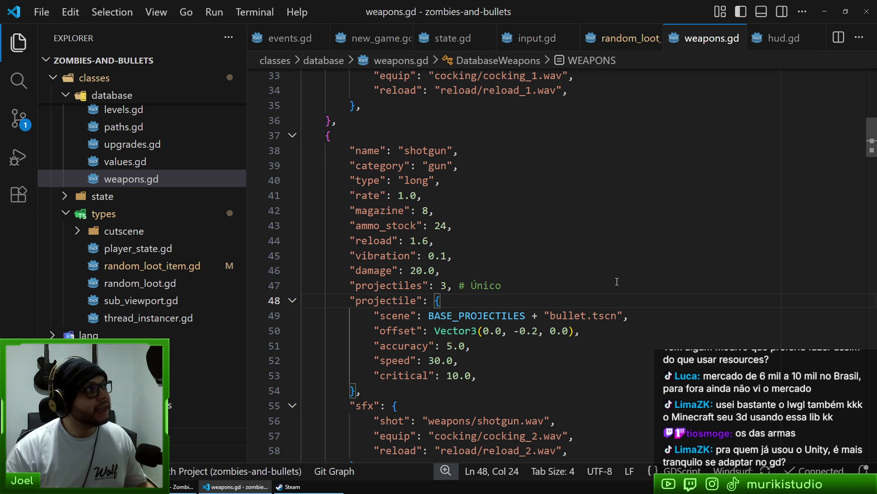
{"action": "scroll", "coordinate": [667, 291], "scroll_direction": "down", "scroll_amount": 2}
{"action": "scroll", "coordinate": [551, 263], "scroll_direction": "up", "scroll_amount": 2}
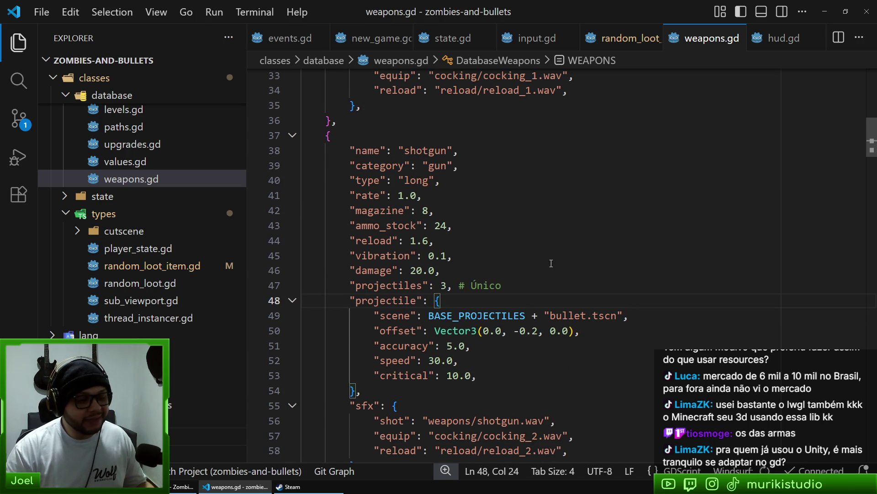
{"action": "scroll", "coordinate": [532, 273], "scroll_direction": "down", "scroll_amount": 2}
{"action": "scroll", "coordinate": [316, 167], "scroll_direction": "up", "scroll_amount": 2}
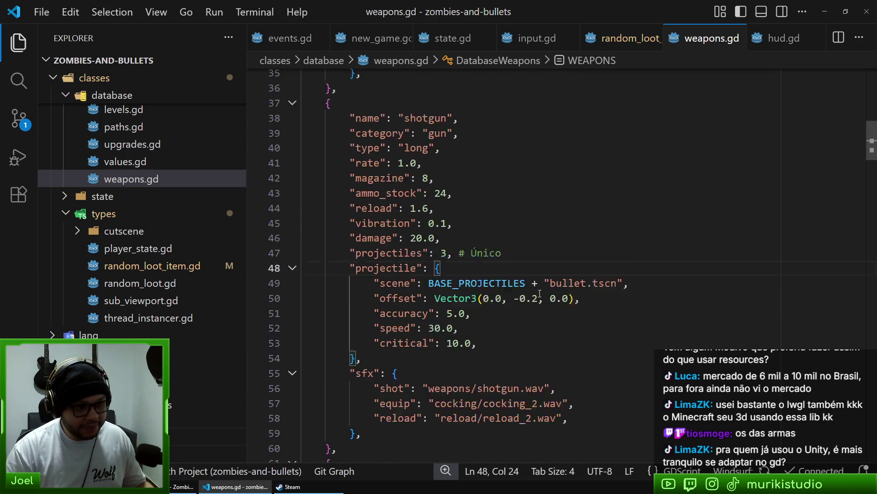
{"action": "left_click", "coordinate": [353, 151]}
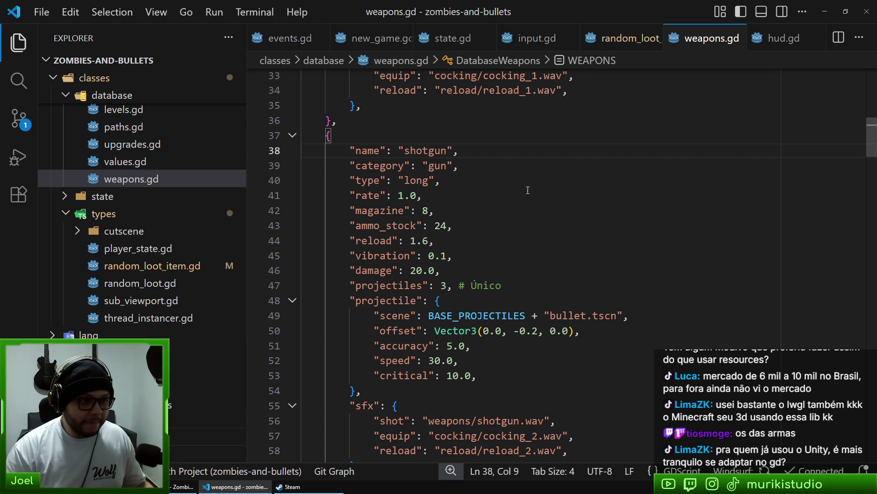
{"action": "scroll", "coordinate": [597, 314], "scroll_direction": "down", "scroll_amount": 8}
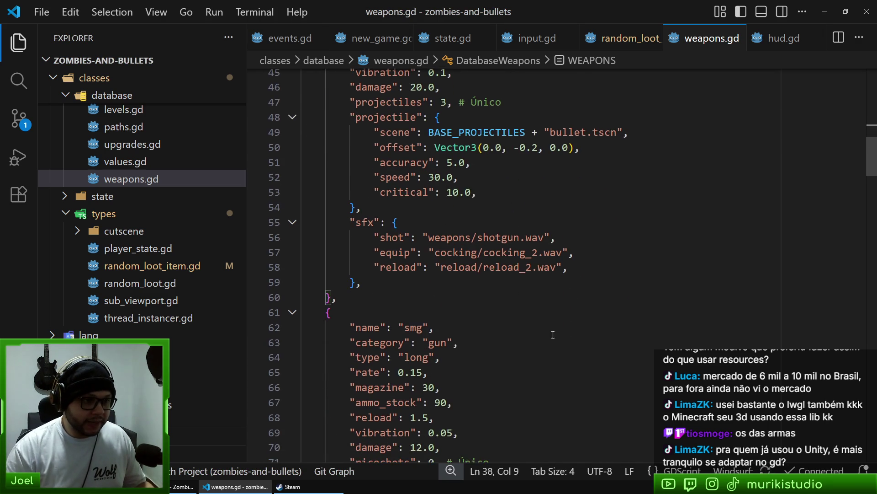
{"action": "scroll", "coordinate": [559, 330], "scroll_direction": "down", "scroll_amount": 11}
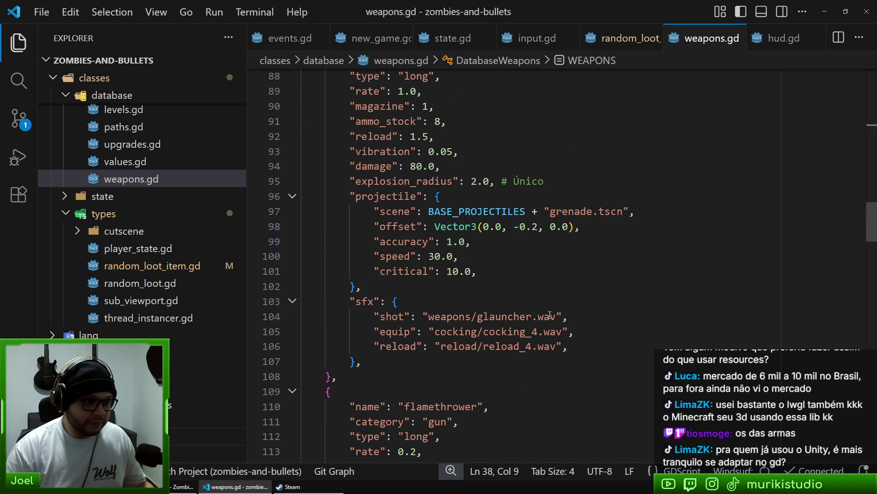
{"action": "scroll", "coordinate": [552, 322], "scroll_direction": "up", "scroll_amount": 3}
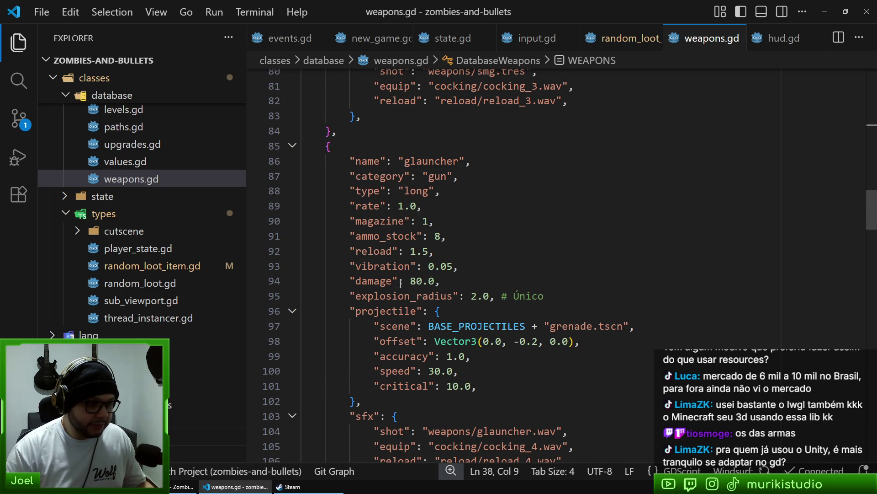
{"action": "triple_click", "coordinate": [387, 295]}
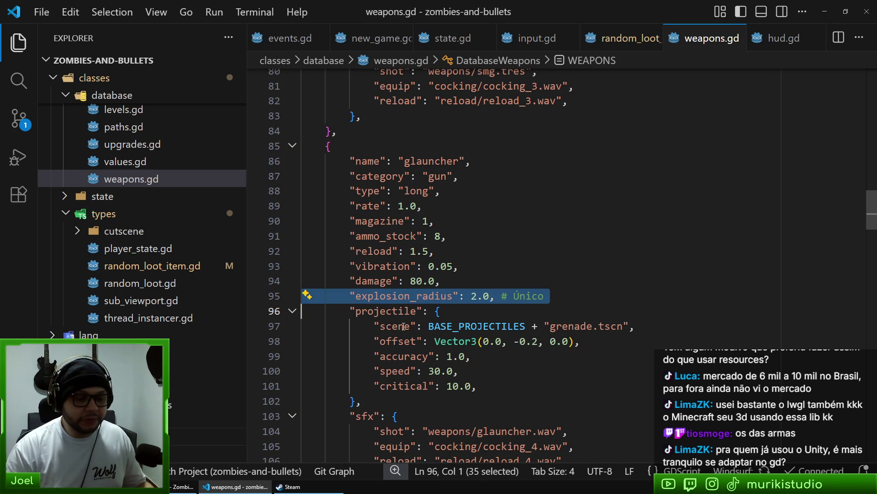
{"action": "left_click", "coordinate": [439, 290]}
{"action": "scroll", "coordinate": [480, 277], "scroll_direction": "up", "scroll_amount": 7}
{"action": "scroll", "coordinate": [481, 277], "scroll_direction": "down", "scroll_amount": 5}
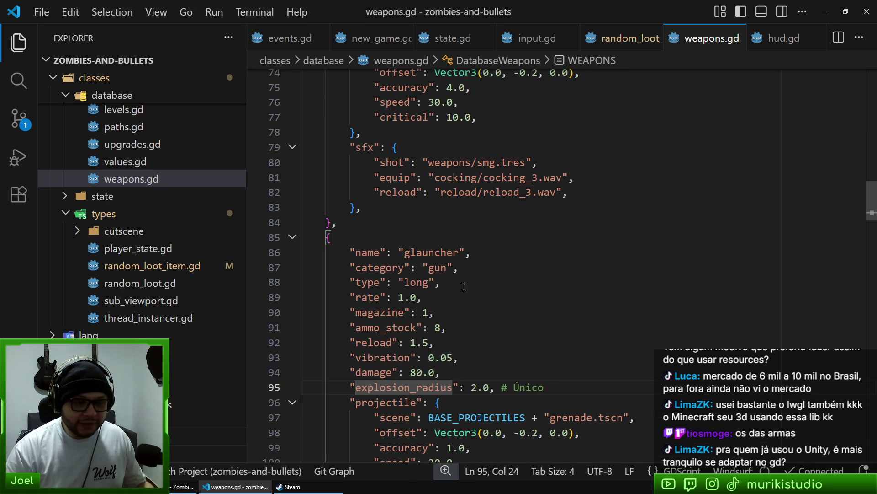
{"action": "double_click", "coordinate": [393, 386]}
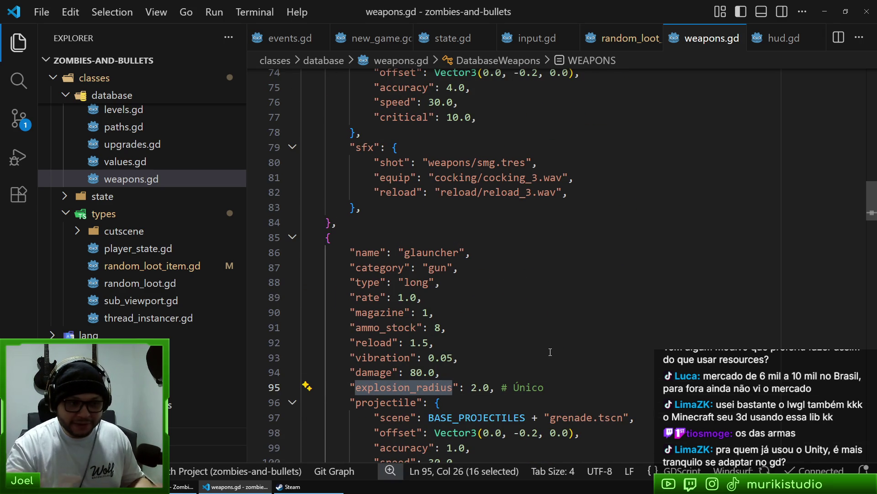
{"action": "scroll", "coordinate": [594, 320], "scroll_direction": "down", "scroll_amount": 7}
{"action": "scroll", "coordinate": [503, 306], "scroll_direction": "up", "scroll_amount": 2}
{"action": "scroll", "coordinate": [473, 300], "scroll_direction": "down", "scroll_amount": 5}
{"action": "double_click", "coordinate": [393, 290]}
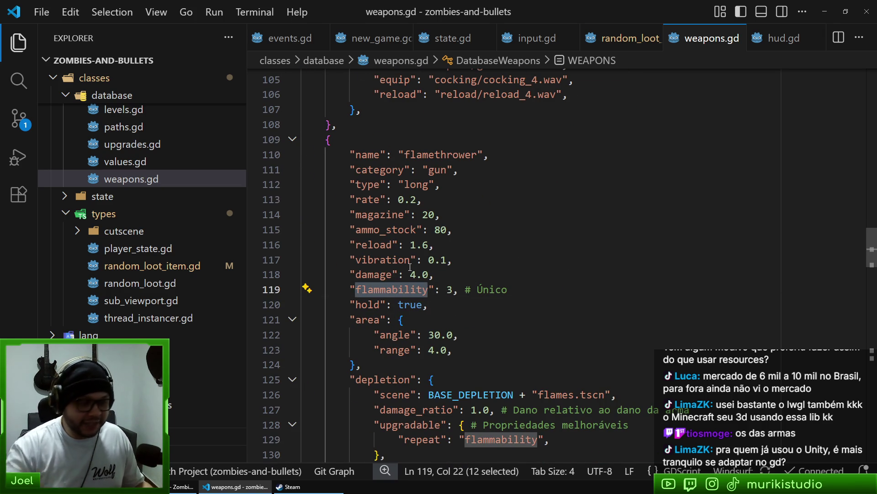
{"action": "left_click", "coordinate": [439, 139]}
{"action": "scroll", "coordinate": [521, 212], "scroll_direction": "down", "scroll_amount": 2}
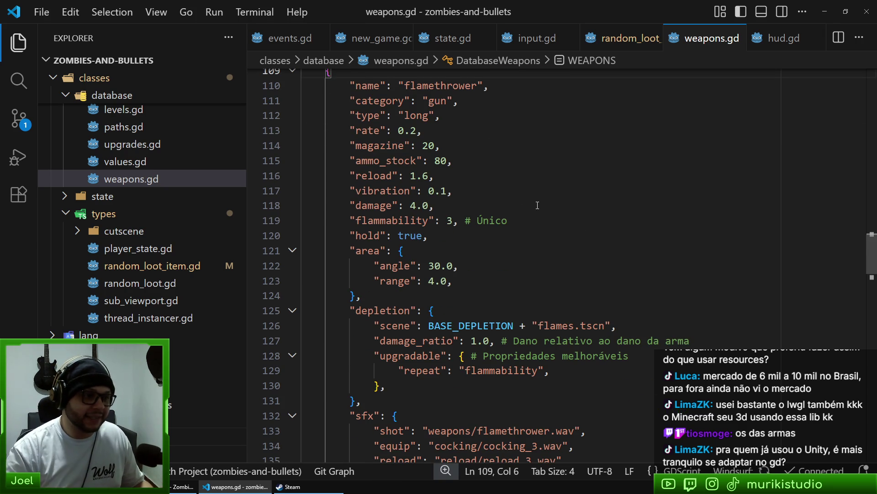
{"action": "scroll", "coordinate": [539, 219], "scroll_direction": "down", "scroll_amount": 2}
{"action": "scroll", "coordinate": [613, 210], "scroll_direction": "up", "scroll_amount": 3}
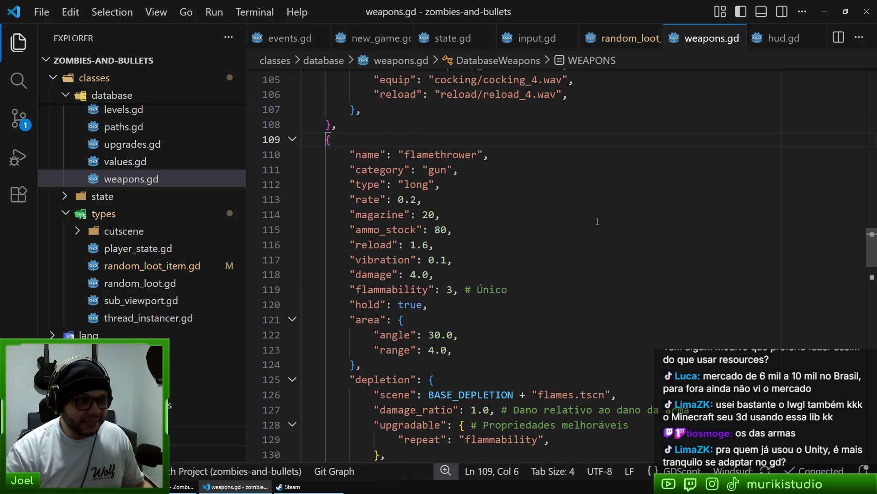
{"action": "scroll", "coordinate": [630, 232], "scroll_direction": "down", "scroll_amount": 1}
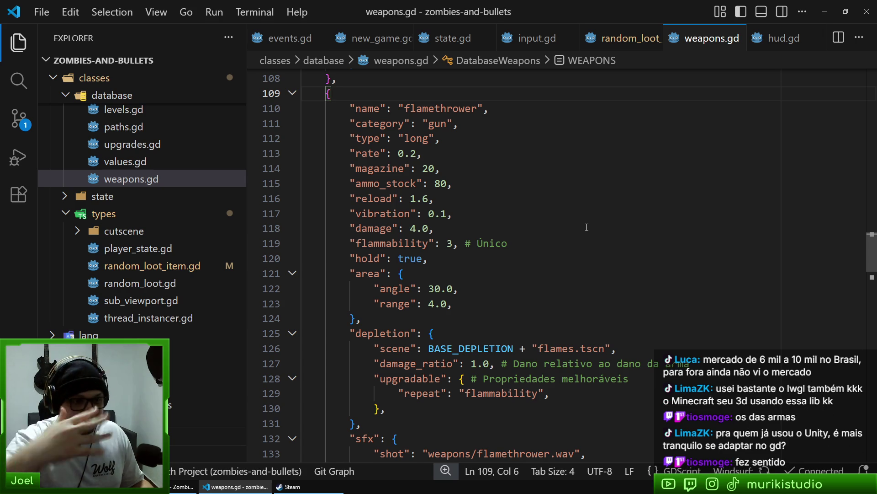
{"action": "scroll", "coordinate": [582, 225], "scroll_direction": "down", "scroll_amount": 4}
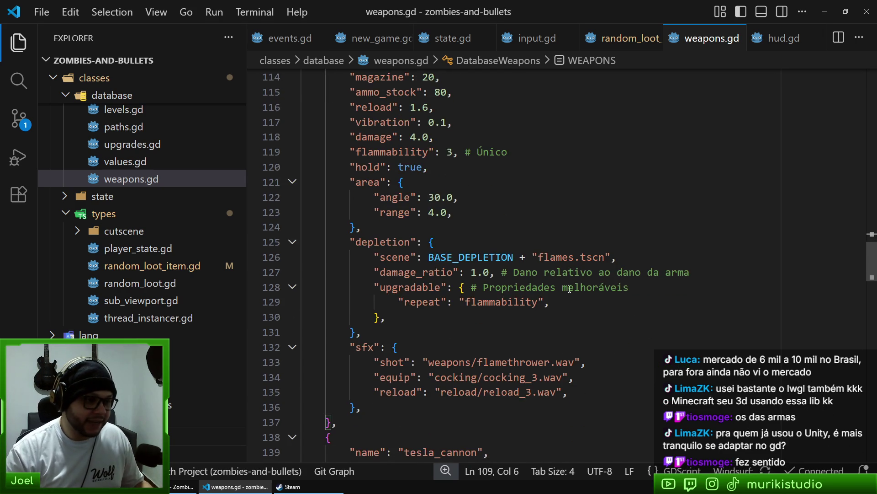
{"action": "scroll", "coordinate": [610, 309], "scroll_direction": "up", "scroll_amount": 3}
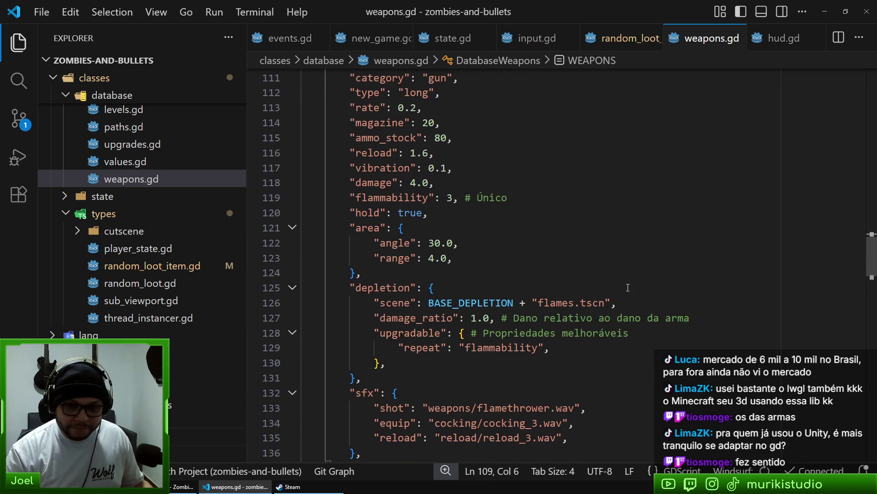
{"action": "scroll", "coordinate": [610, 308], "scroll_direction": "down", "scroll_amount": 3}
{"action": "left_click_drag", "start_coordinate": [874, 280], "coordinate": [872, 277]}
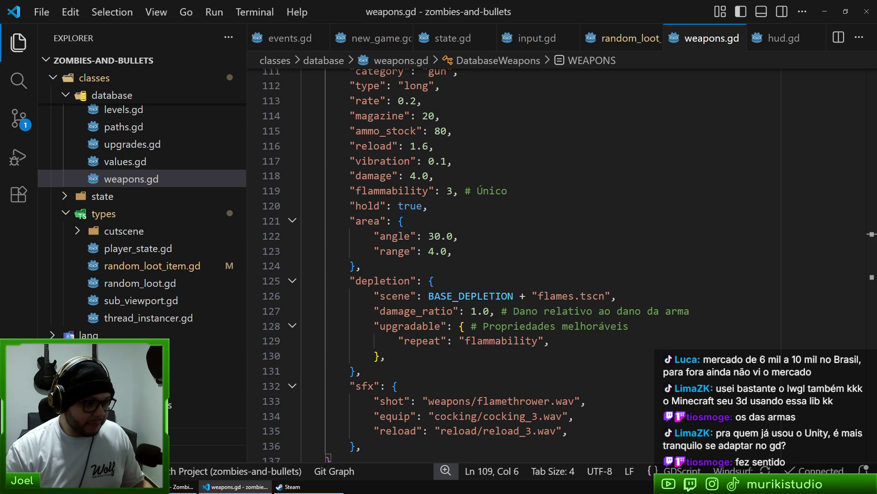
{"action": "left_click", "coordinate": [184, 487]}
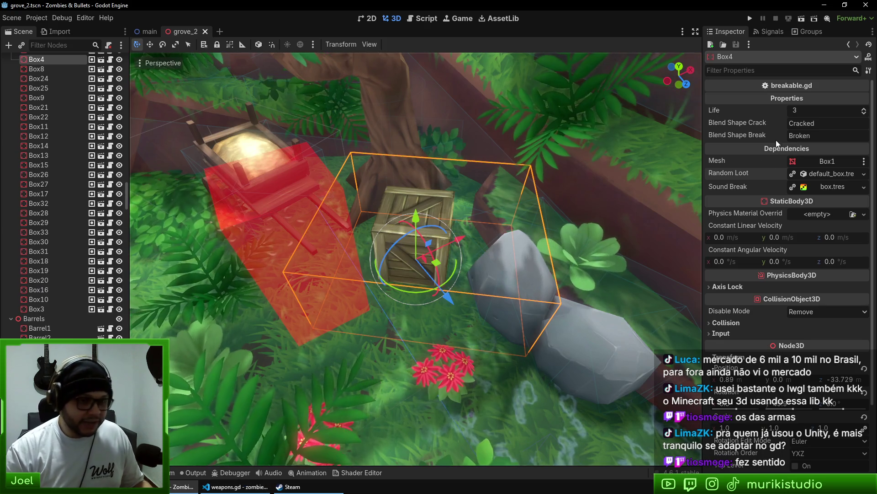
Switch back and forth between weapons.gd and the Godot grove_2 scene
{"action": "left_click", "coordinate": [236, 487]}
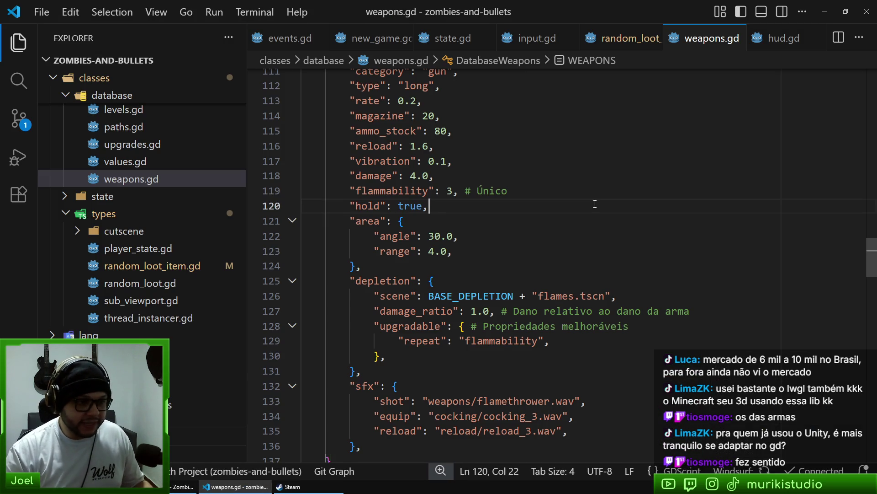
{"action": "left_click", "coordinate": [184, 486]}
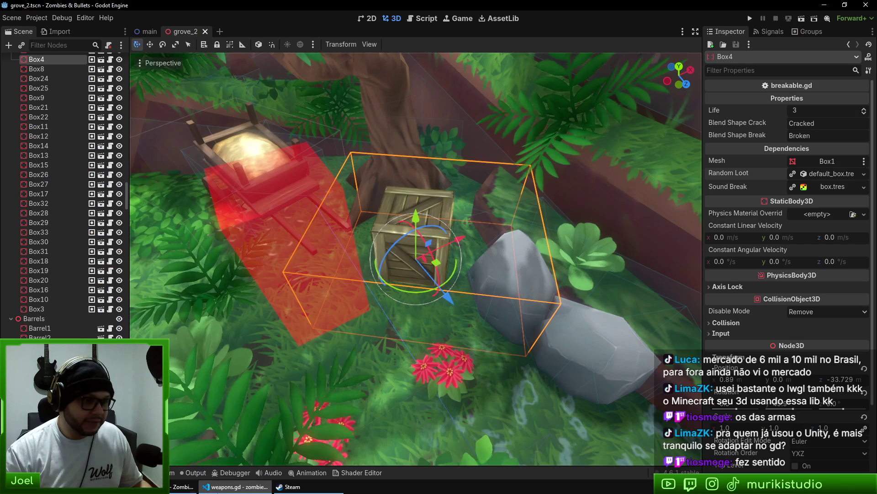
{"action": "scroll", "coordinate": [429, 306], "scroll_direction": "up", "scroll_amount": 3}
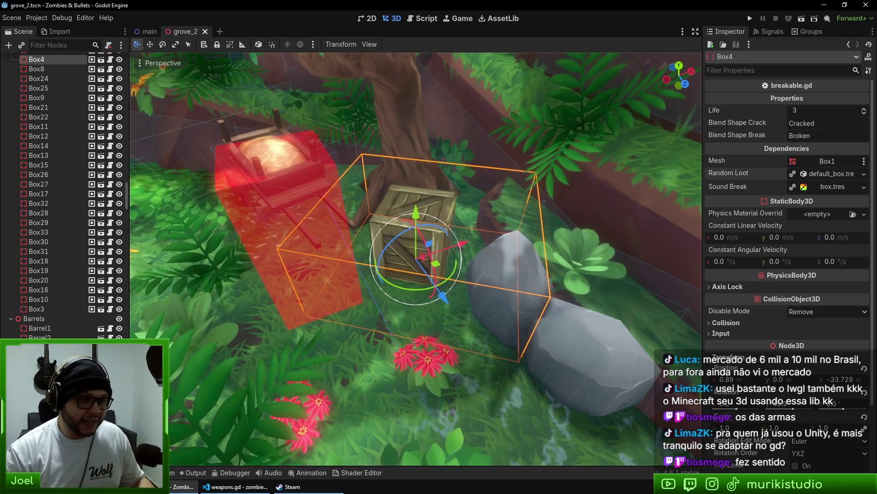
{"action": "scroll", "coordinate": [416, 259], "scroll_direction": "down", "scroll_amount": 5}
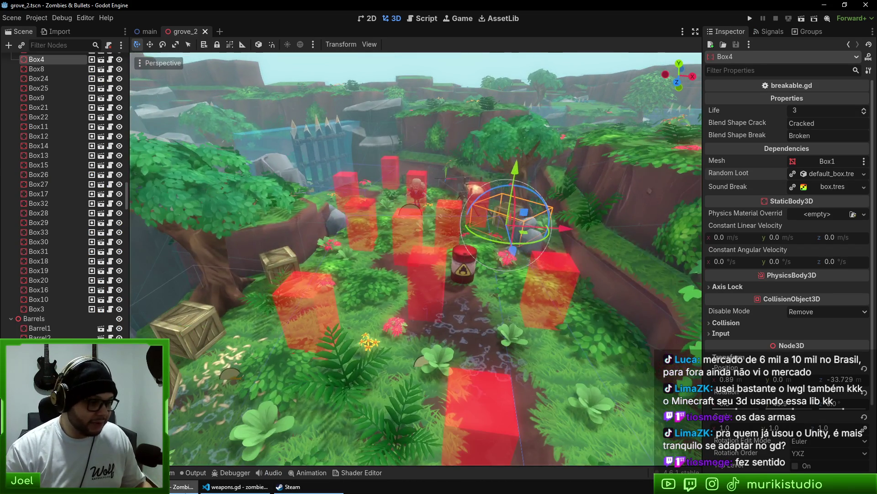
{"action": "left_click", "coordinate": [236, 486]}
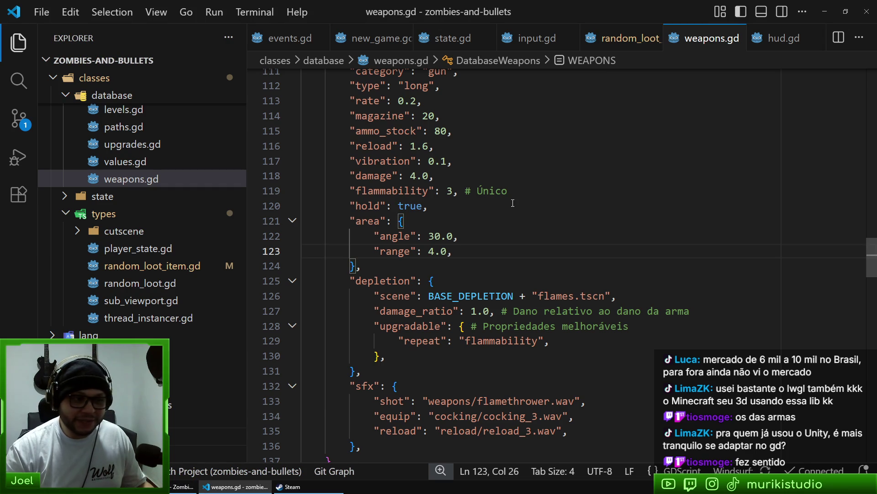
{"action": "key", "text": "alt+Tab"}
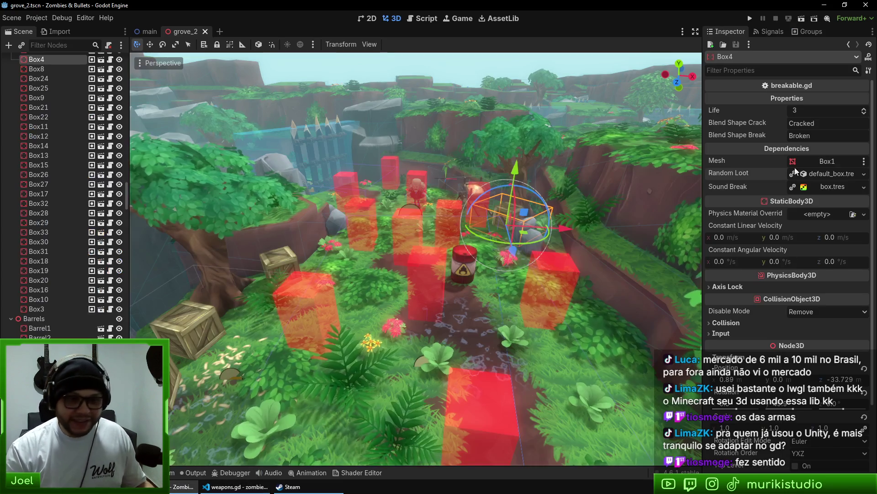
Expand Box4's loot items and the shotgun entry (5.0 chance, 4–8 ammo), then return to weapons.gd
{"action": "left_click", "coordinate": [831, 173]}
{"action": "left_click", "coordinate": [826, 187]}
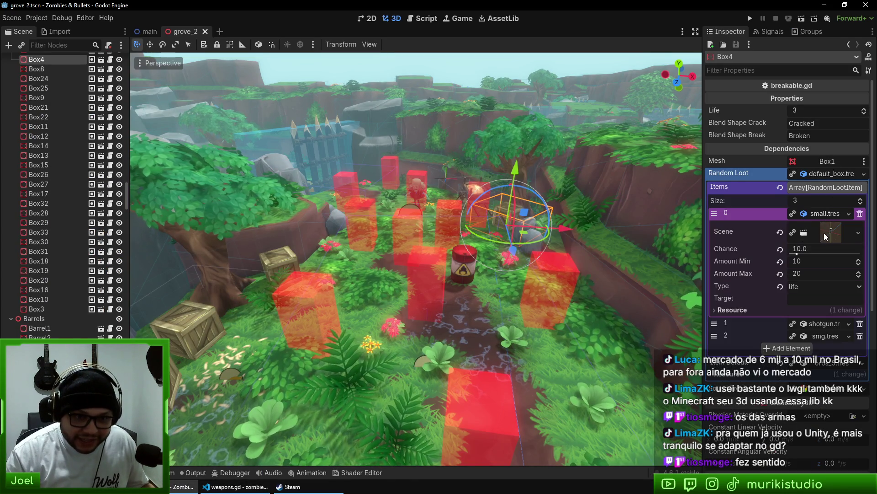
{"action": "left_click", "coordinate": [827, 226]}
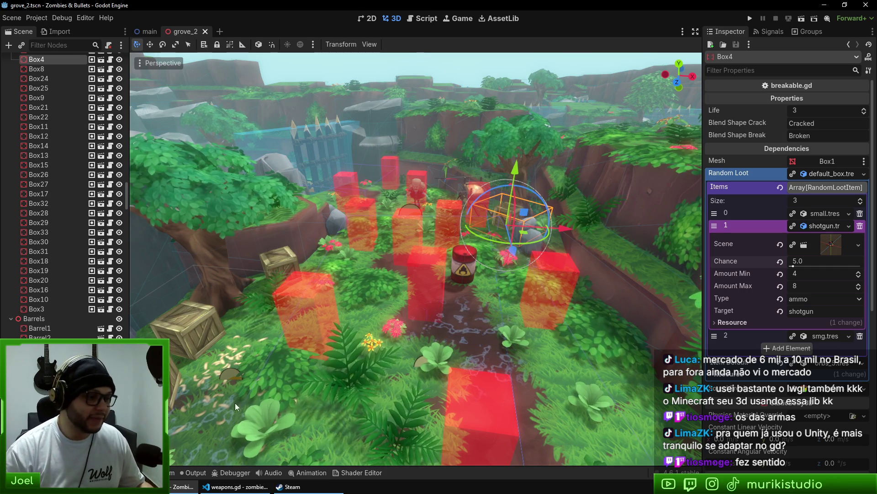
{"action": "left_click", "coordinate": [235, 486]}
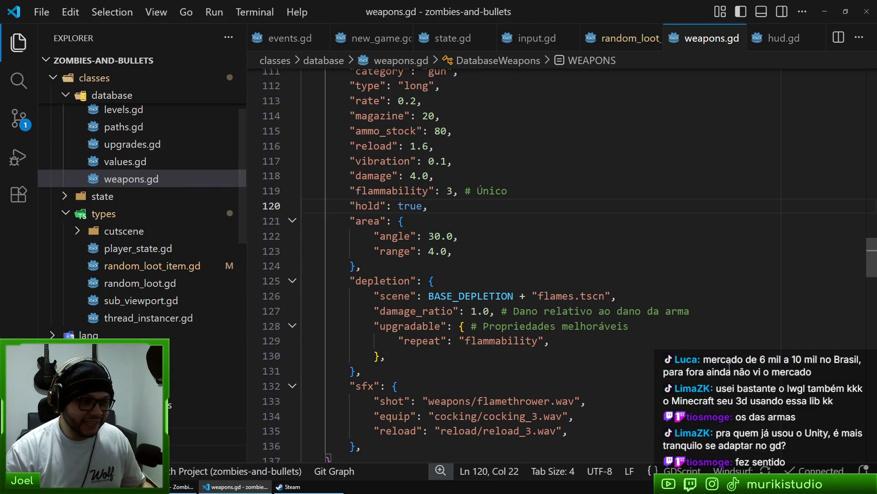
Scroll weapons.gd to the top and select the whole pistol definition block
{"action": "mouse_move", "coordinate": [873, 262]}
{"action": "left_mouse_down"}
{"action": "mouse_move", "coordinate": [829, 70]}
{"action": "mouse_move", "coordinate": [843, 88]}
{"action": "mouse_move", "coordinate": [809, 81]}
{"action": "left_mouse_up"}
{"action": "scroll", "coordinate": [670, 289], "scroll_direction": "down", "scroll_amount": 3}
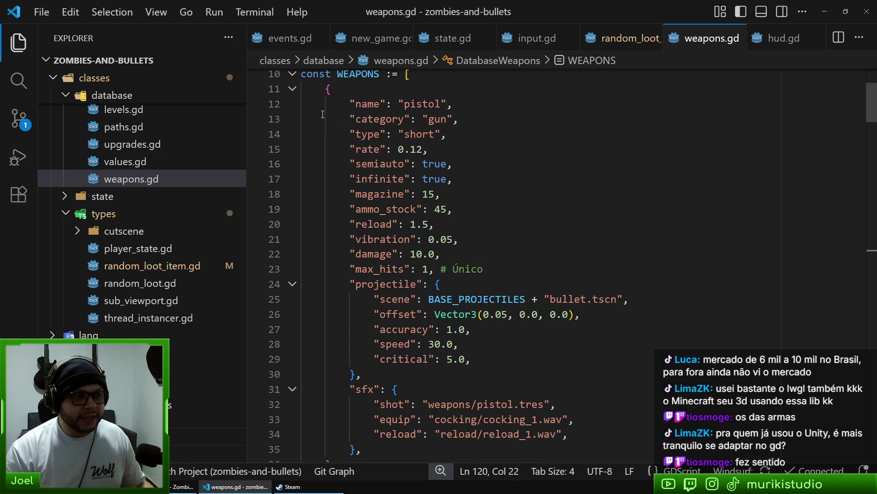
{"action": "mouse_move", "coordinate": [323, 87]}
{"action": "left_mouse_down"}
{"action": "mouse_move", "coordinate": [354, 117]}
{"action": "mouse_move", "coordinate": [420, 407]}
{"action": "left_mouse_up"}
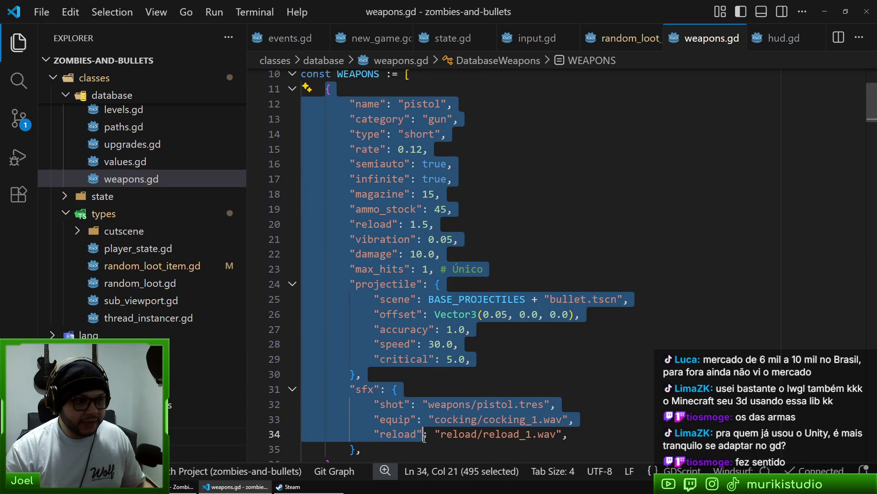
{"action": "scroll", "coordinate": [479, 295], "scroll_direction": "down", "scroll_amount": 1}
{"action": "left_click", "coordinate": [347, 394]}
{"action": "mouse_move", "coordinate": [347, 394]}
{"action": "left_mouse_down"}
{"action": "mouse_move", "coordinate": [302, 68]}
{"action": "mouse_move", "coordinate": [294, 225]}
{"action": "left_mouse_up"}
{"action": "left_click", "coordinate": [419, 233]}
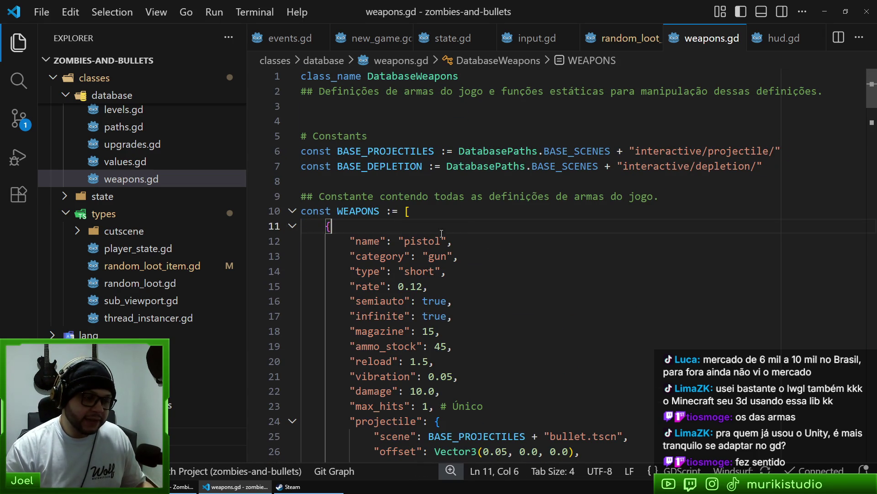
Highlight the pistol's magazine line and its value of 15
{"action": "scroll", "coordinate": [506, 241], "scroll_direction": "down", "scroll_amount": 2}
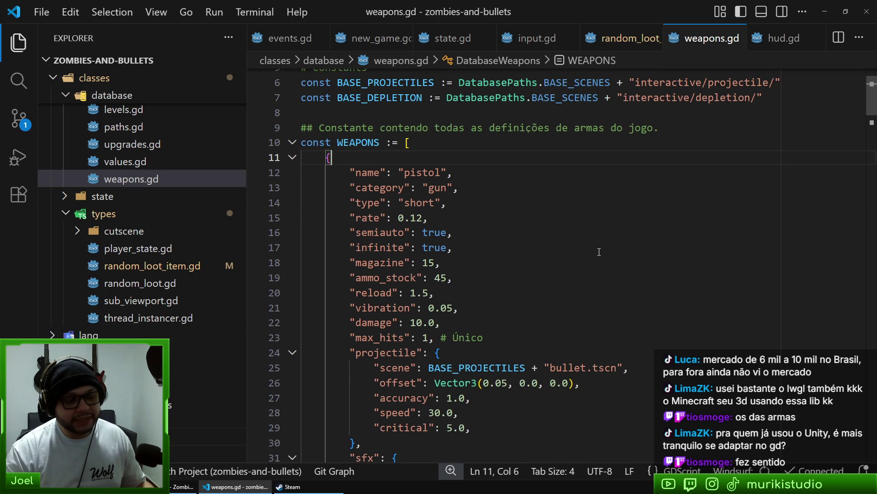
{"action": "scroll", "coordinate": [599, 252], "scroll_direction": "down", "scroll_amount": 1}
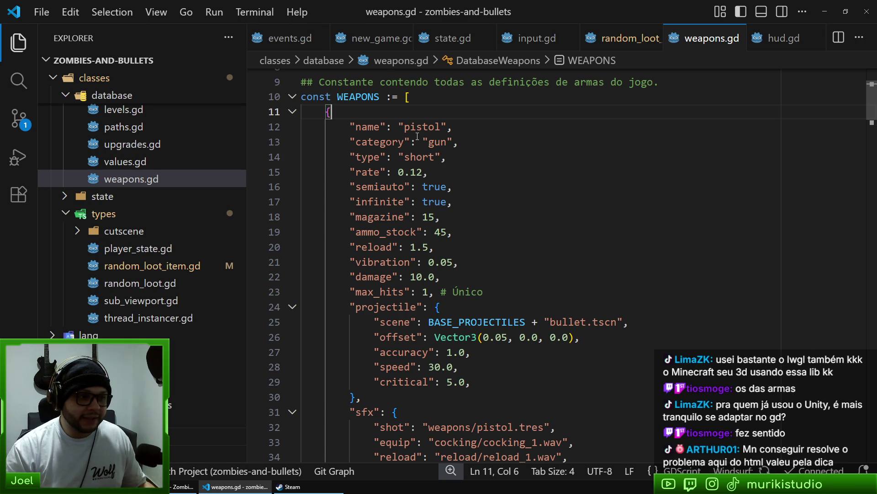
{"action": "scroll", "coordinate": [411, 192], "scroll_direction": "down", "scroll_amount": 1}
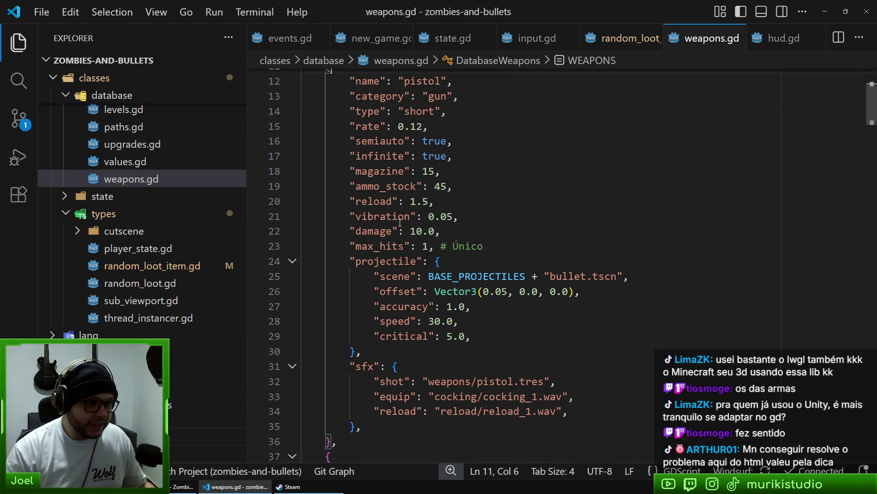
{"action": "left_click", "coordinate": [464, 96]}
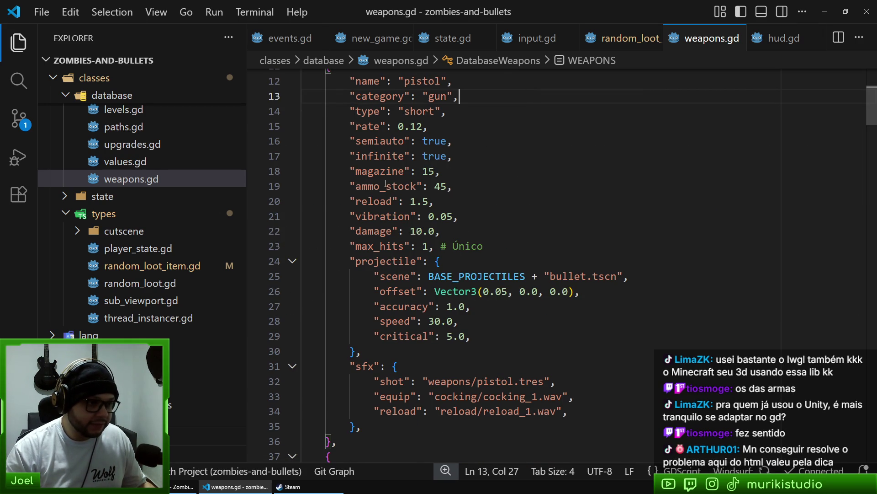
{"action": "double_click", "coordinate": [377, 172]}
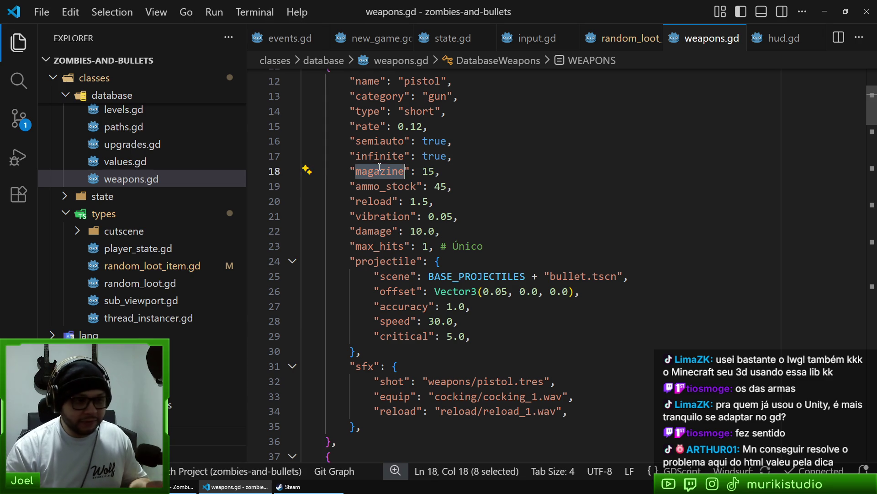
{"action": "triple_click", "coordinate": [383, 172]}
{"action": "scroll", "coordinate": [386, 190], "scroll_direction": "up", "scroll_amount": 1}
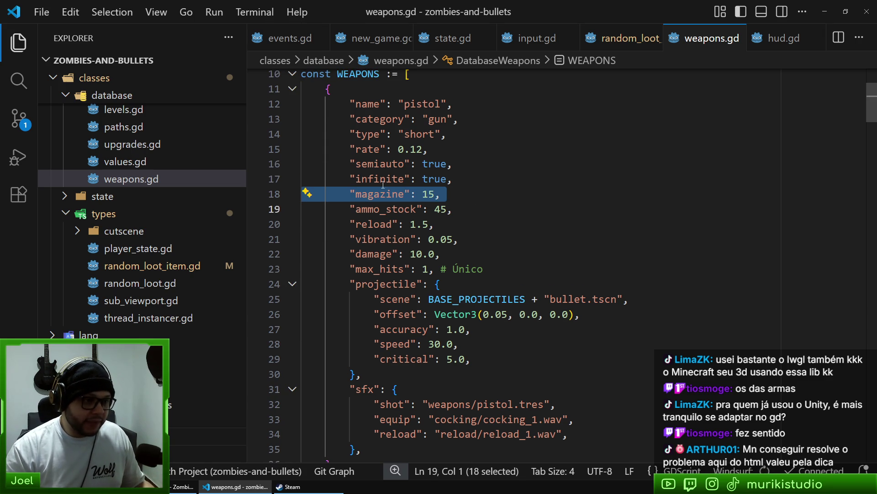
{"action": "double_click", "coordinate": [427, 194]}
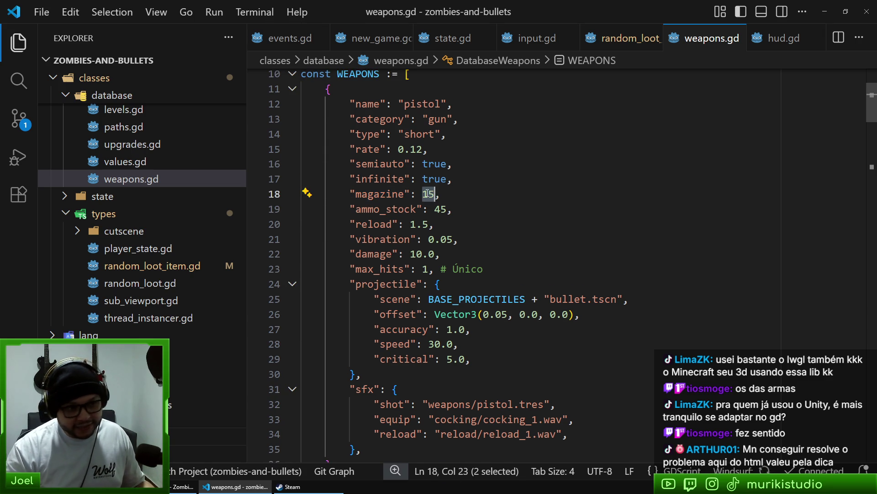
{"action": "double_click", "coordinate": [388, 192]}
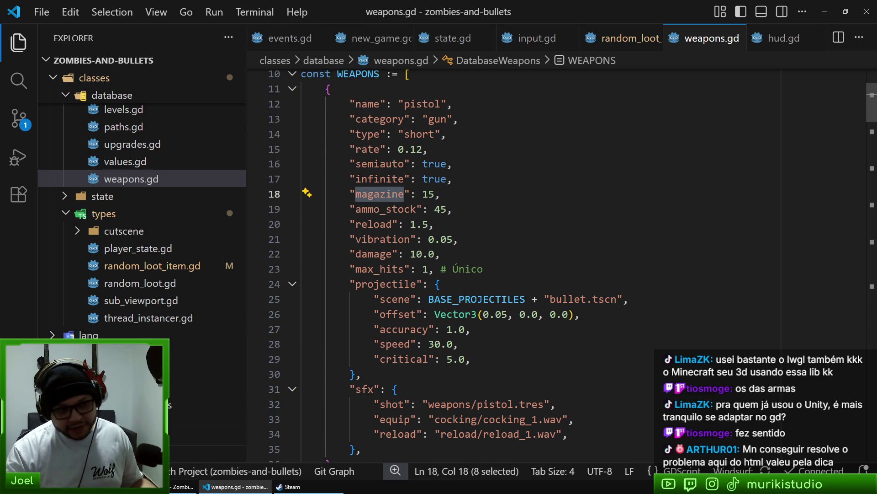
{"action": "scroll", "coordinate": [435, 188], "scroll_direction": "up", "scroll_amount": 1}
{"action": "scroll", "coordinate": [473, 183], "scroll_direction": "down", "scroll_amount": 1}
{"action": "scroll", "coordinate": [404, 193], "scroll_direction": "up", "scroll_amount": 1}
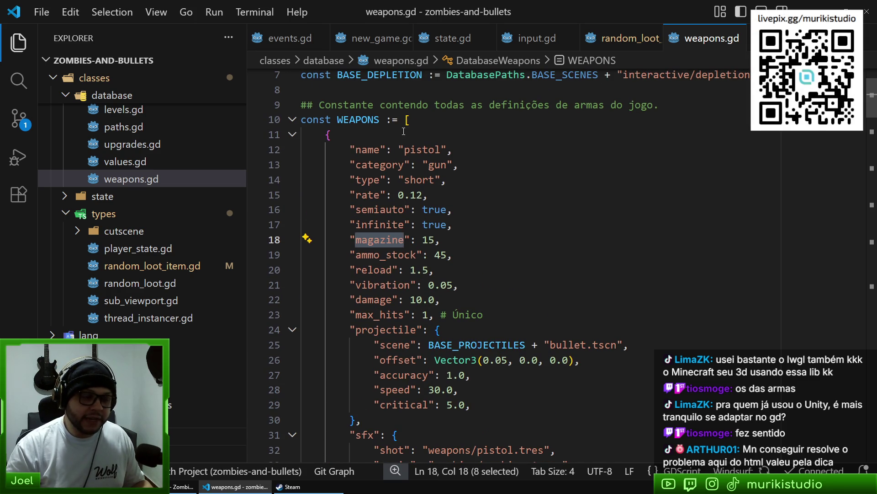
{"action": "left_click_drag", "start_coordinate": [325, 134], "coordinate": [495, 441]}
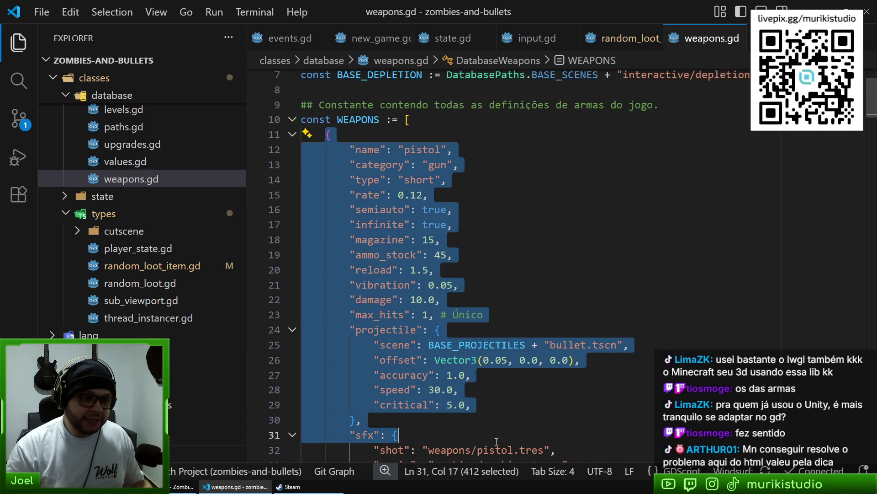
{"action": "triple_click", "coordinate": [400, 239]}
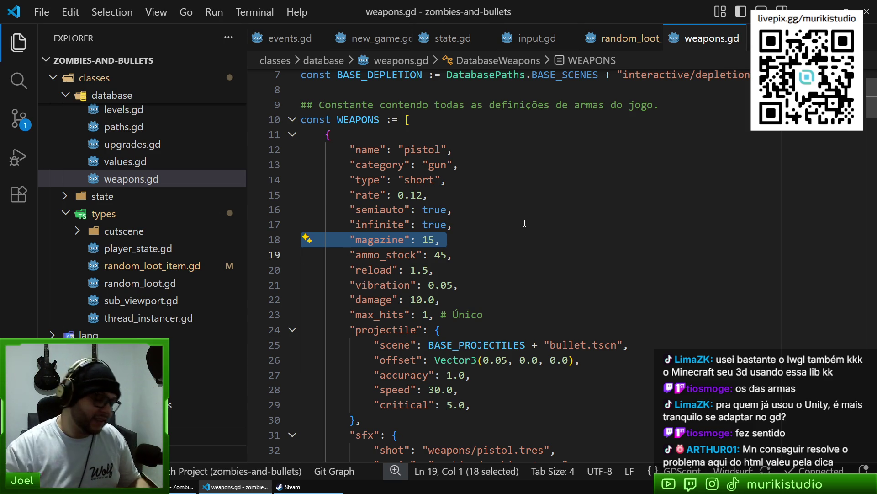
{"action": "left_click", "coordinate": [466, 212]}
{"action": "key", "text": "Down"}
{"action": "key", "text": "Down"}
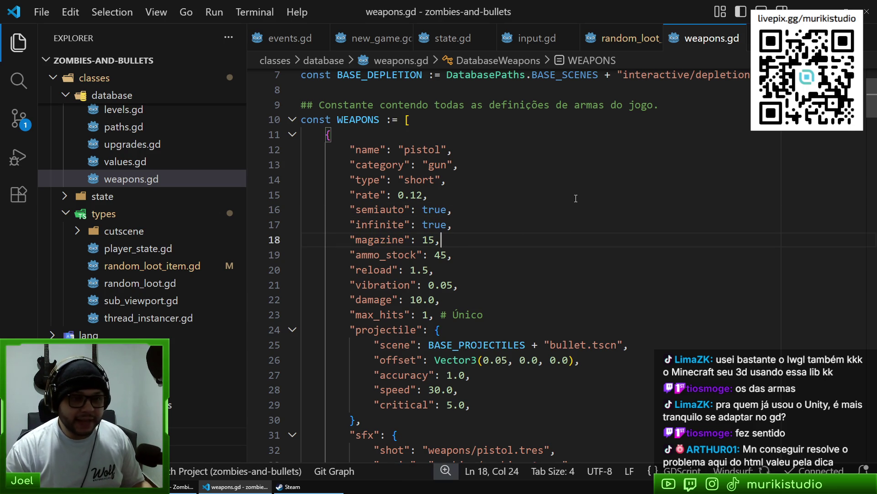
{"action": "left_click", "coordinate": [516, 260]}
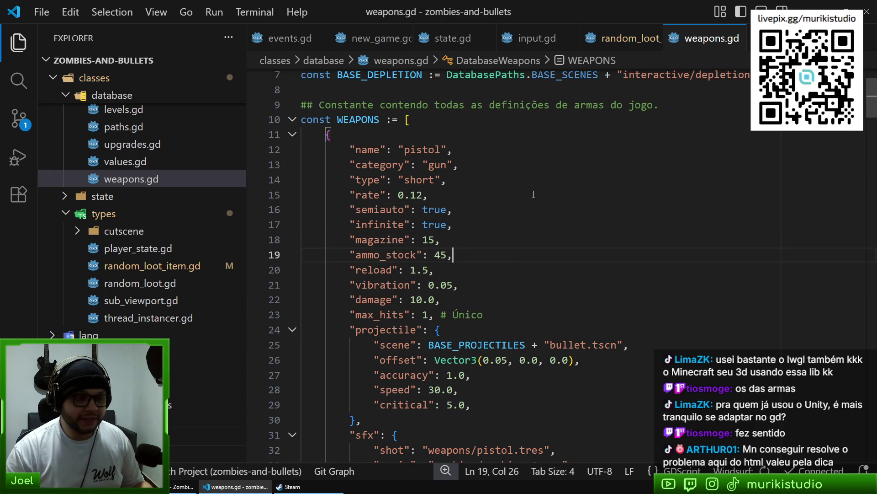
{"action": "mouse_move", "coordinate": [324, 136]}
{"action": "left_mouse_down"}
{"action": "mouse_move", "coordinate": [353, 140]}
{"action": "mouse_move", "coordinate": [493, 347]}
{"action": "mouse_move", "coordinate": [491, 361]}
{"action": "left_mouse_up"}
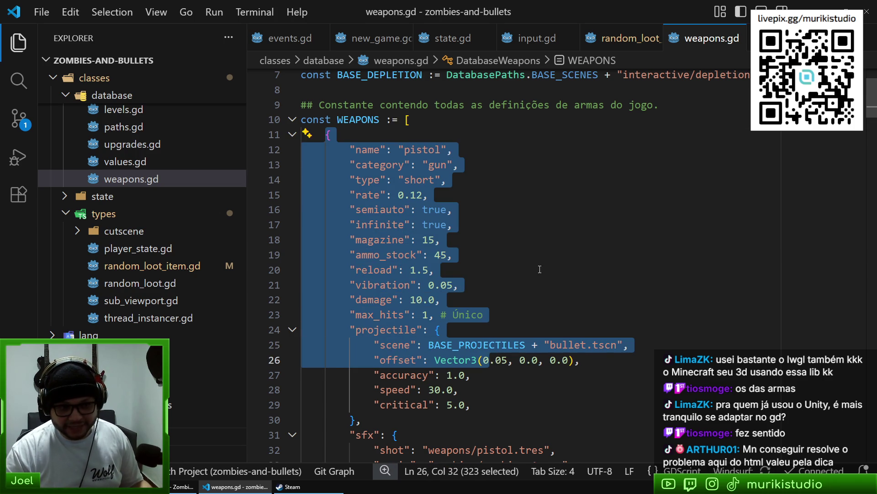
{"action": "left_click", "coordinate": [452, 224]}
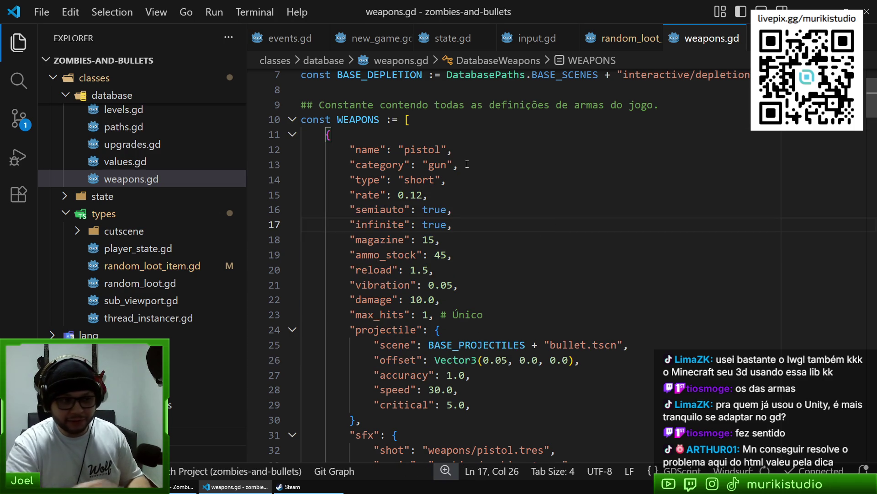
{"action": "double_click", "coordinate": [380, 164]}
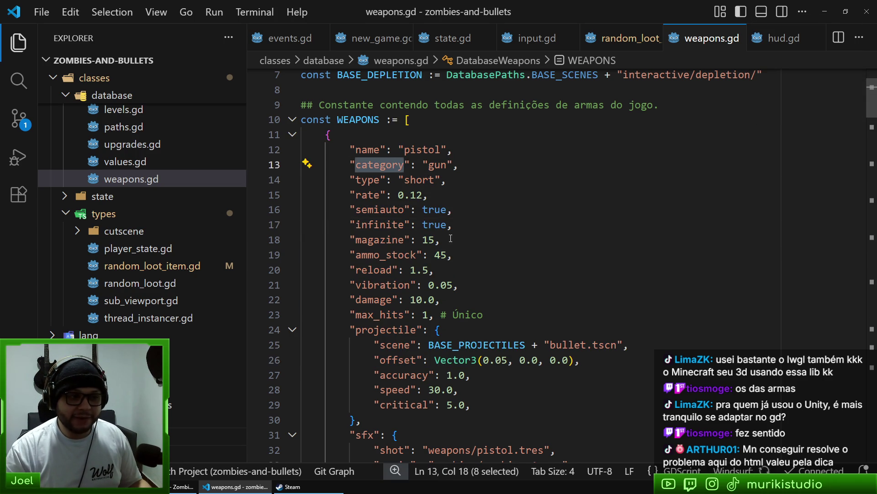
{"action": "double_click", "coordinate": [432, 165]}
{"action": "left_click", "coordinate": [488, 200]}
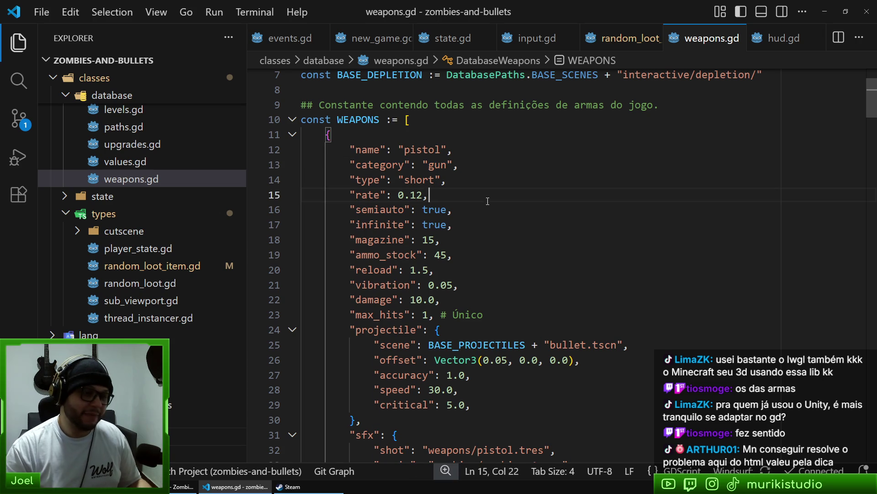
{"action": "left_click_drag", "start_coordinate": [350, 165], "coordinate": [410, 164]}
{"action": "mouse_move", "coordinate": [350, 180]}
{"action": "left_mouse_down"}
{"action": "mouse_move", "coordinate": [387, 179]}
{"action": "mouse_move", "coordinate": [379, 180]}
{"action": "left_mouse_up"}
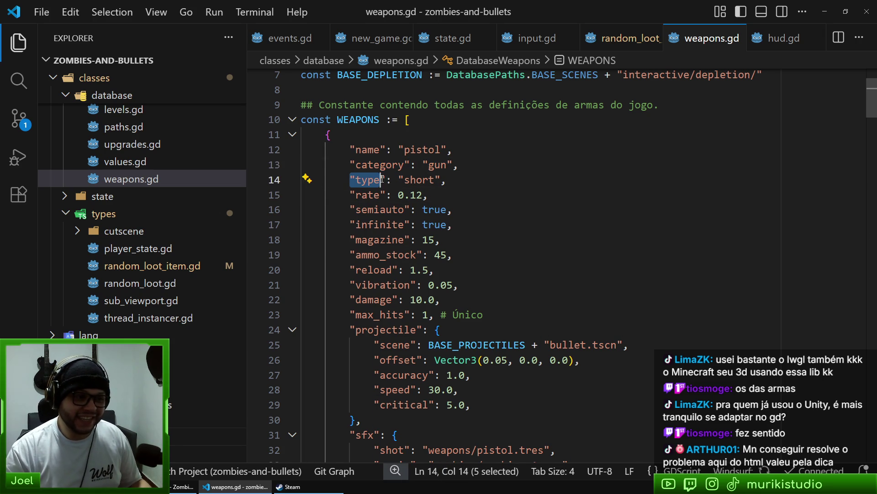
{"action": "left_click", "coordinate": [386, 194]}
{"action": "left_click", "coordinate": [533, 239]}
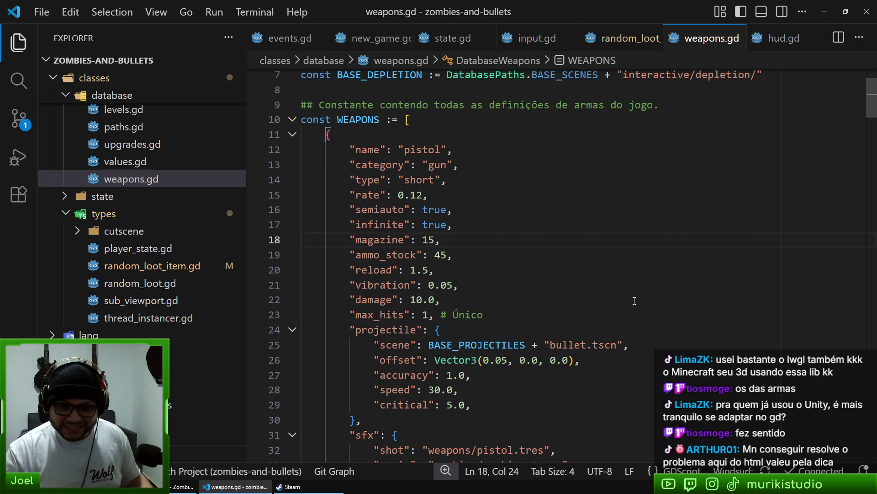
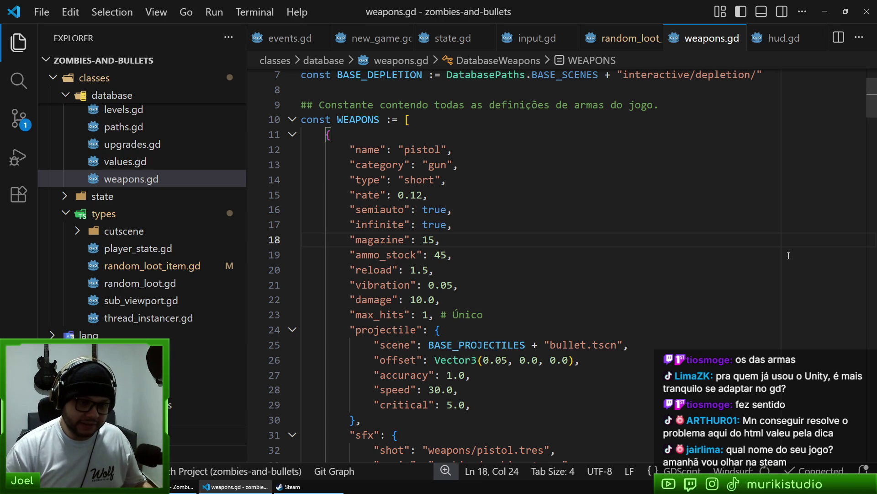
Select the pistol's reload line and move to the end of the vibration line
{"action": "left_click", "coordinate": [500, 270]}
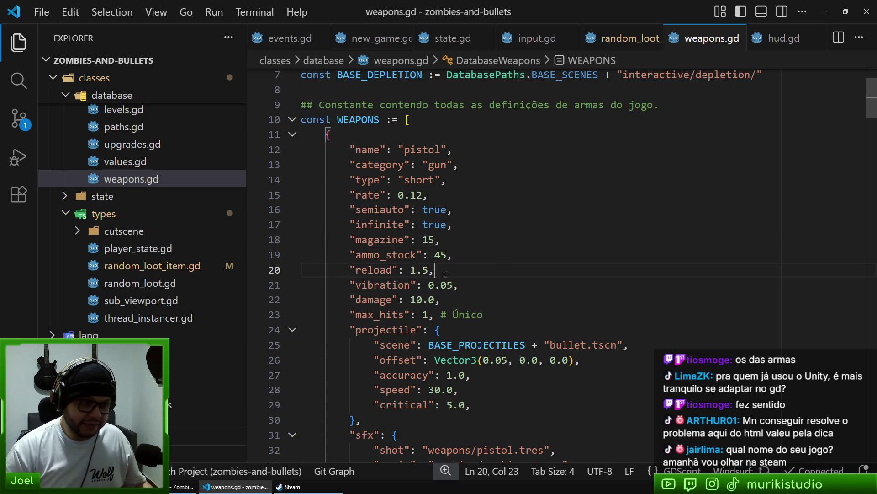
{"action": "triple_click", "coordinate": [384, 270]}
{"action": "left_click", "coordinate": [541, 278]}
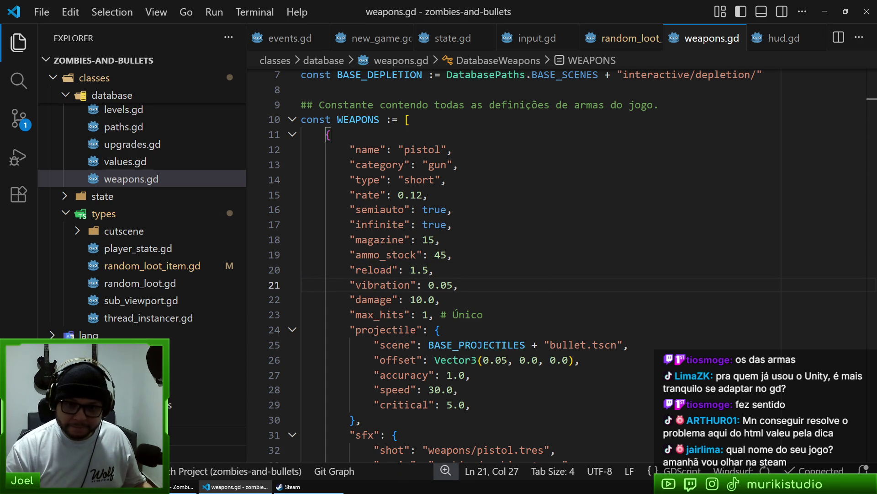
{"action": "key", "text": "alt+Tab"}
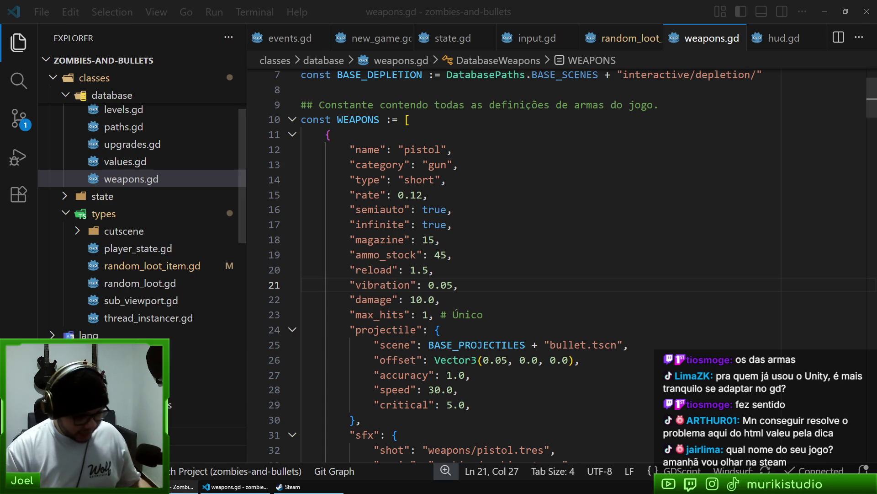
Survey the grove_2 level from a pulled-back view, select Grove2, and open a blank browser tab
{"action": "key", "text": "alt+Tab"}
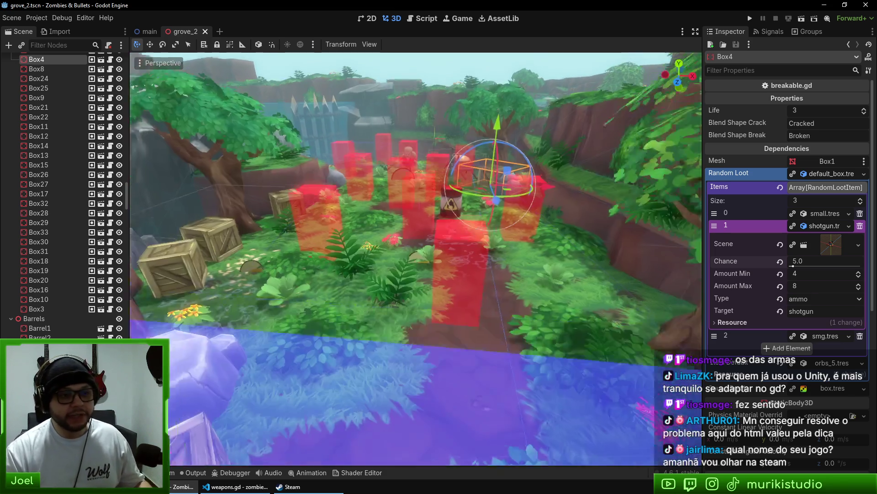
{"action": "left_click_drag", "start_coordinate": [497, 270], "coordinate": [497, 269]}
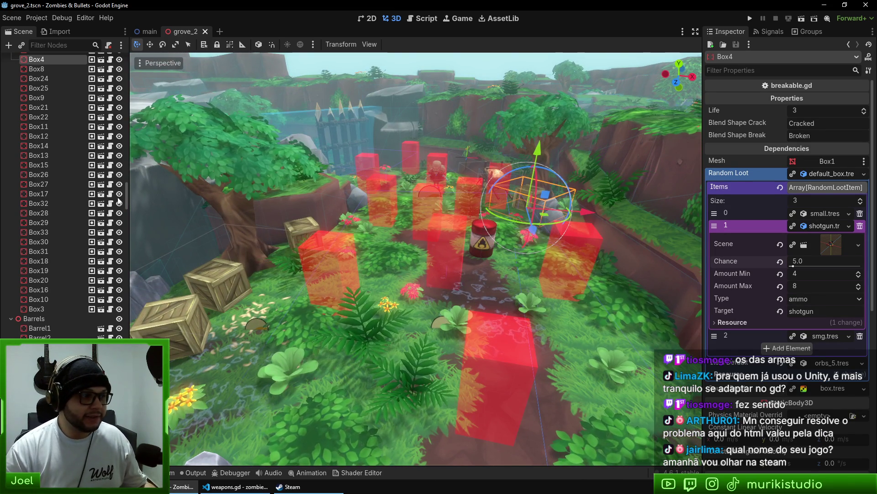
{"action": "mouse_move", "coordinate": [126, 193]}
{"action": "left_mouse_down"}
{"action": "mouse_move", "coordinate": [139, 68]}
{"action": "mouse_move", "coordinate": [133, 55]}
{"action": "left_mouse_up"}
{"action": "left_click", "coordinate": [28, 60]}
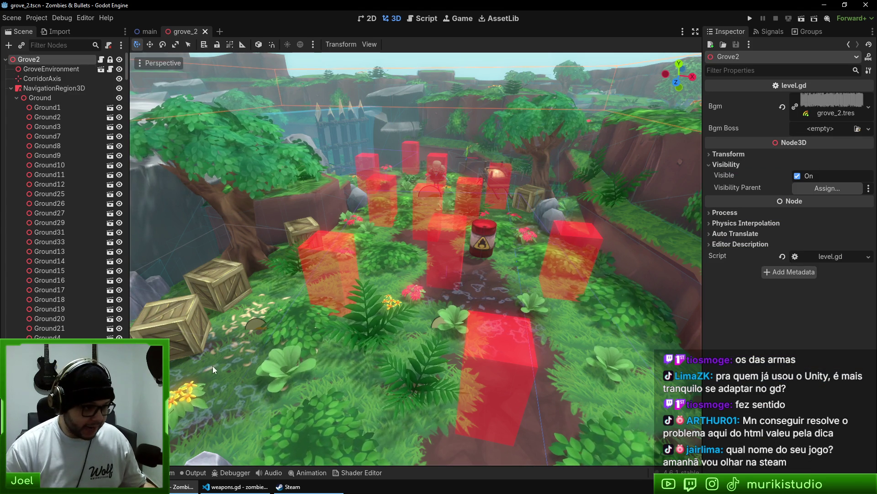
{"action": "key", "text": "alt+Tab"}
{"action": "key", "text": "ctrl+t"}
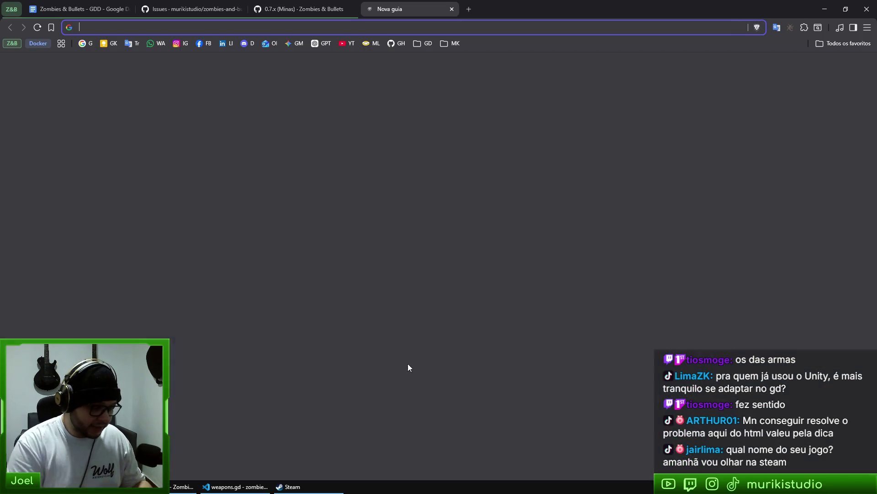
Search 'unity game obj' and open and scroll the Scripting API: GameObject page
{"action": "type", "text": "unity game "}
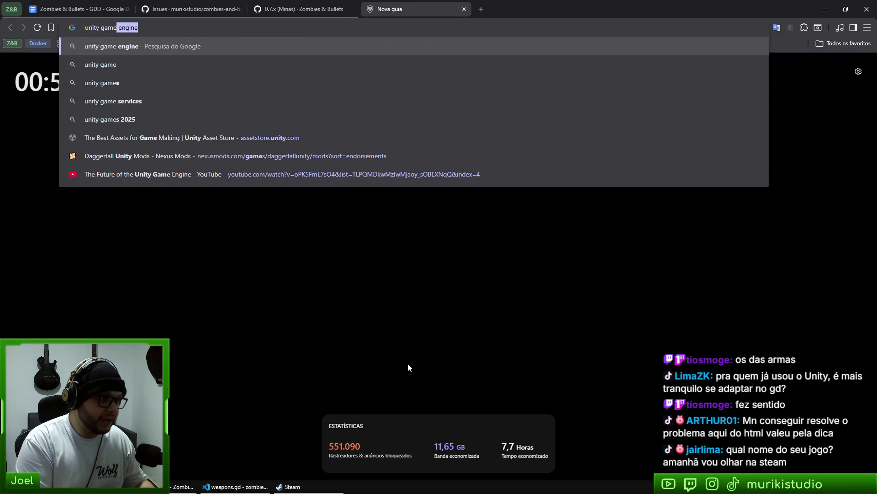
{"action": "type", "text": "obj"}
{"action": "key", "text": "Return"}
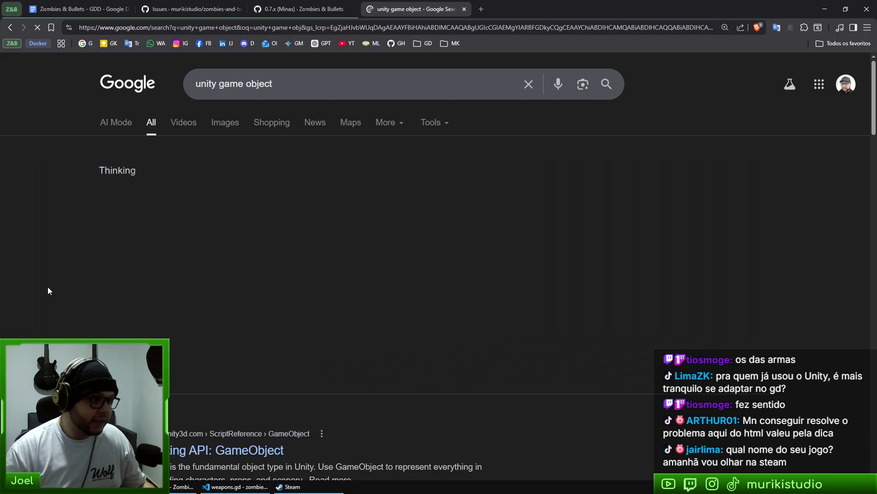
{"action": "left_click", "coordinate": [256, 270]}
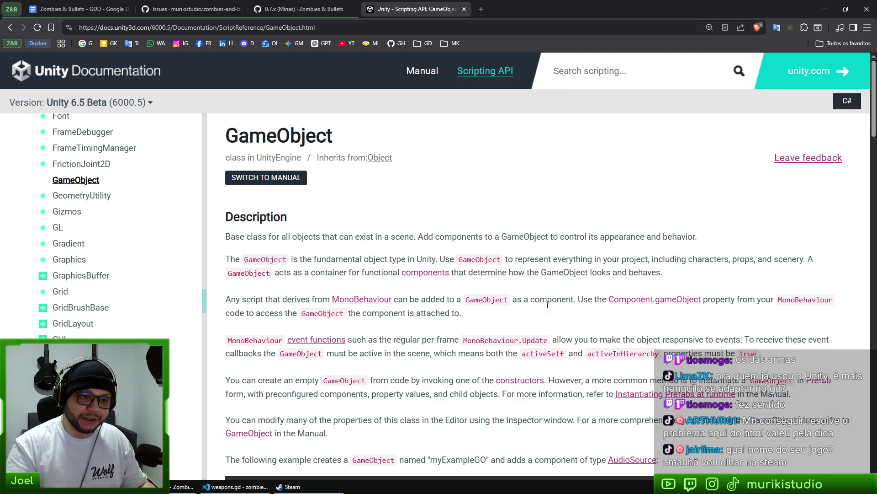
{"action": "scroll", "coordinate": [416, 218], "scroll_direction": "down", "scroll_amount": 1}
{"action": "scroll", "coordinate": [416, 219], "scroll_direction": "down", "scroll_amount": 5}
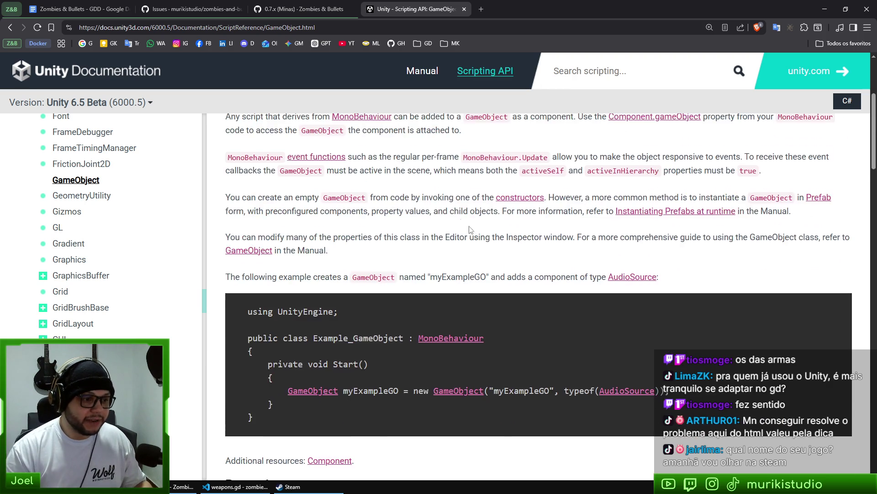
{"action": "scroll", "coordinate": [432, 267], "scroll_direction": "up", "scroll_amount": 5}
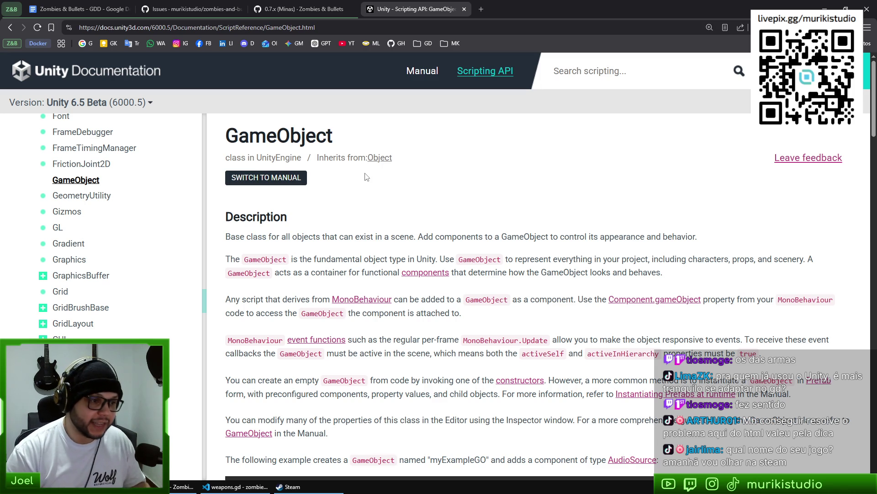
Create a test scene with a Node3D root, then close it without saving
{"action": "left_click", "coordinate": [185, 486]}
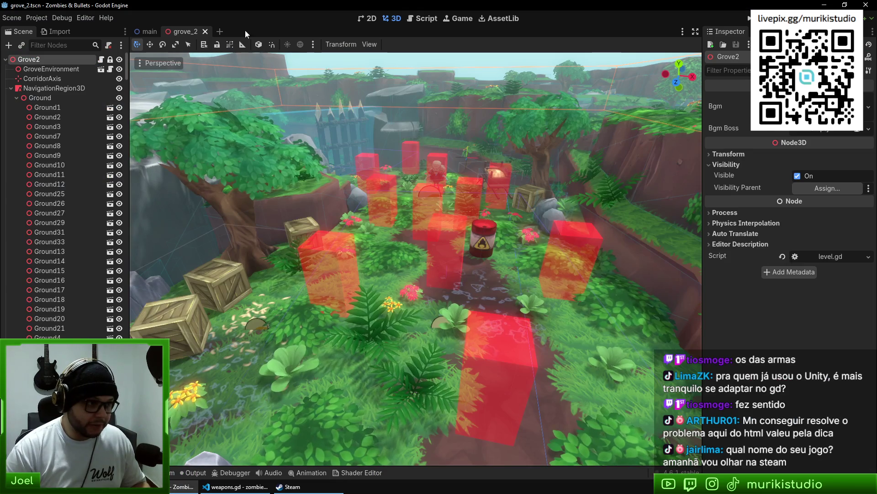
{"action": "left_click", "coordinate": [220, 32]}
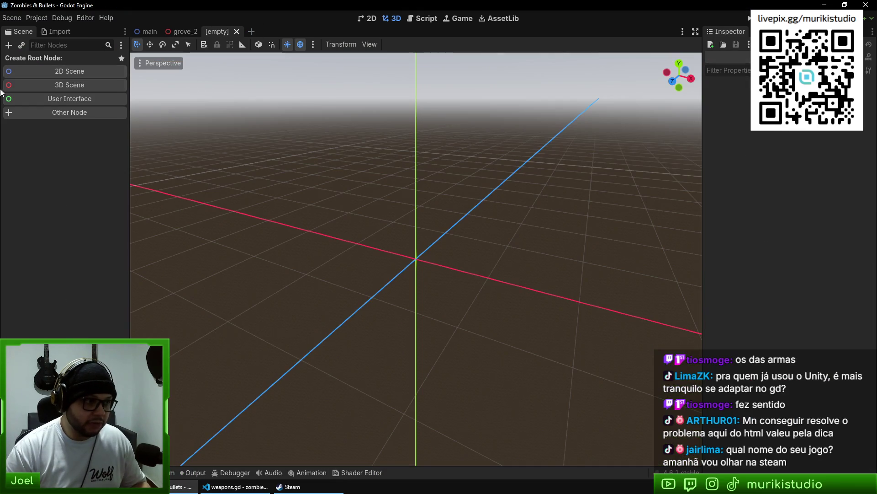
{"action": "left_click", "coordinate": [71, 86]}
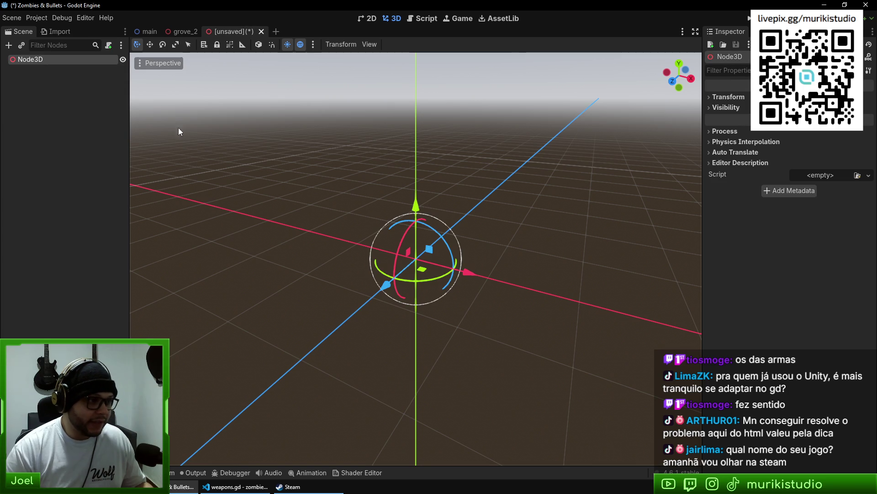
{"action": "left_click", "coordinate": [262, 31]}
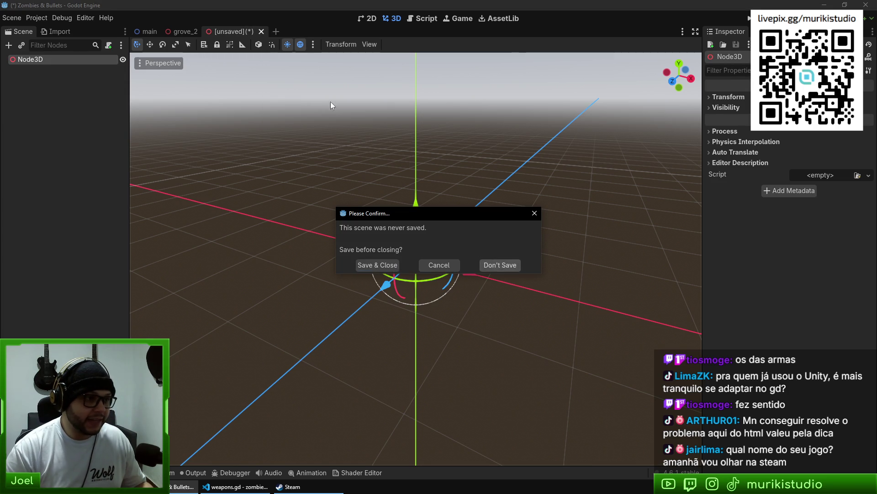
{"action": "left_click", "coordinate": [498, 263]}
Start another new scene and browse spring node types like SpringArm3D in Other Node, adding none
{"action": "left_click", "coordinate": [220, 31]}
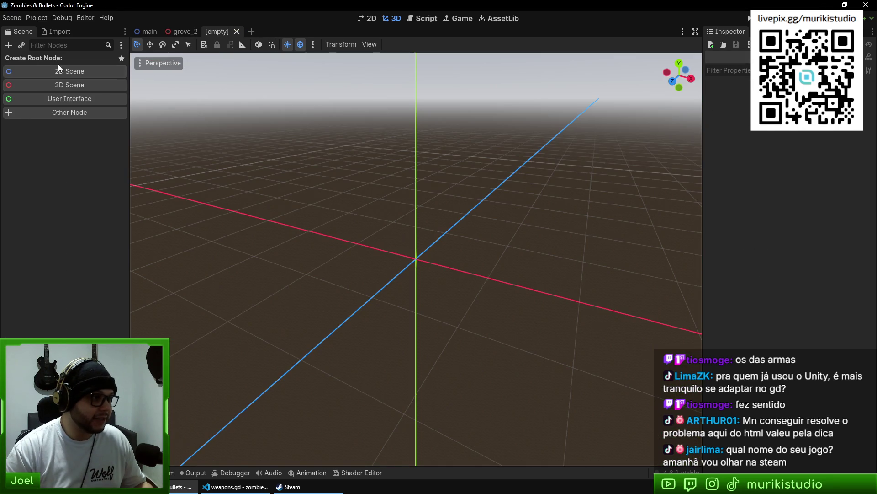
{"action": "left_click", "coordinate": [59, 113]}
{"action": "type", "text": "spring"}
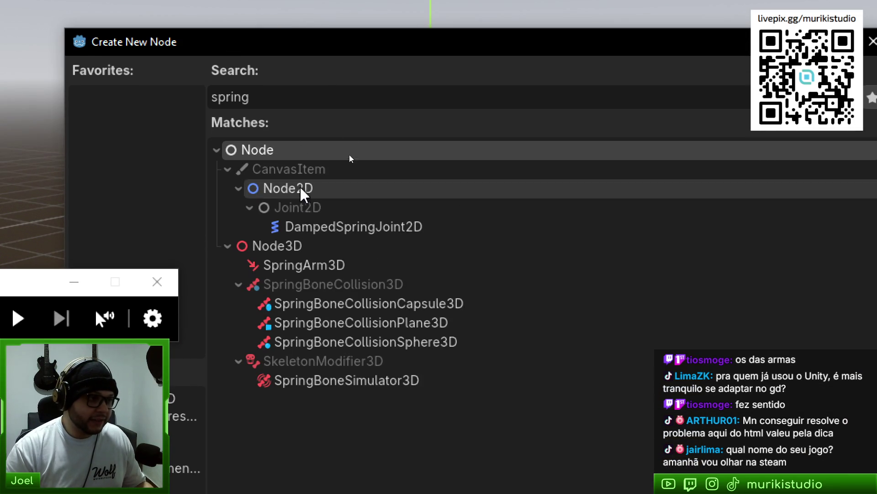
{"action": "left_click", "coordinate": [276, 172]}
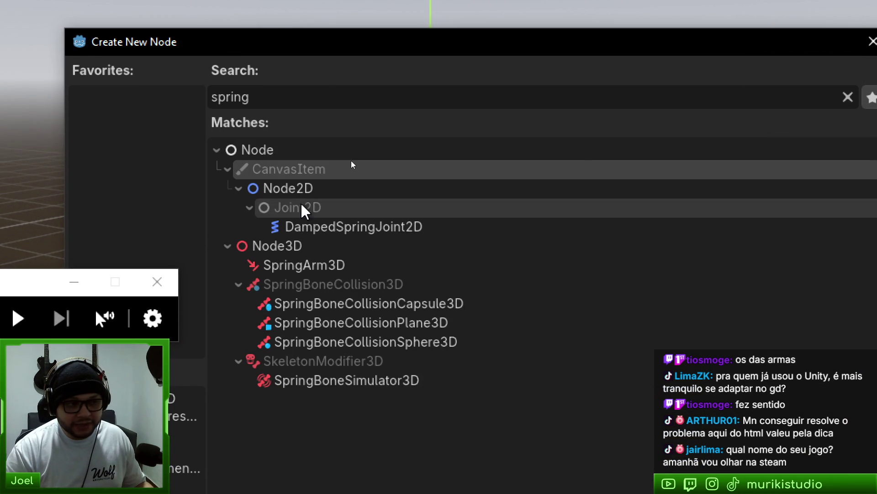
{"action": "key", "text": "Down"}
{"action": "key", "text": "Down"}
{"action": "key", "text": "Down"}
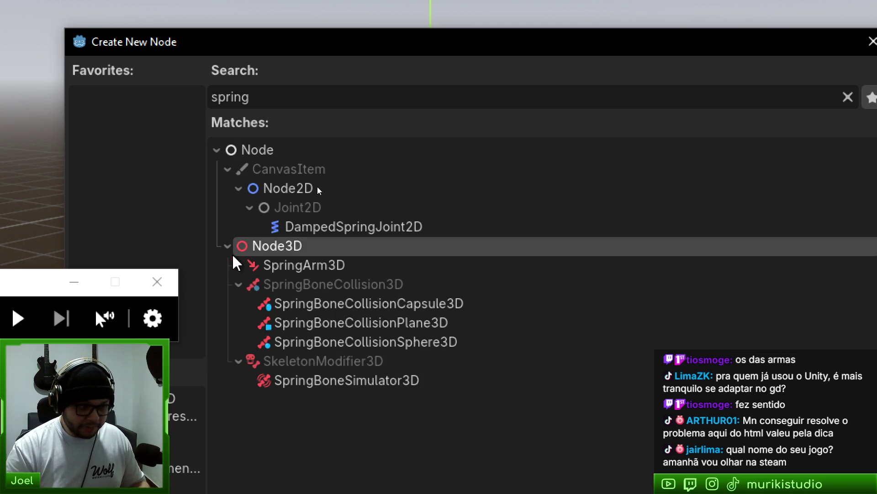
{"action": "left_click", "coordinate": [286, 267]}
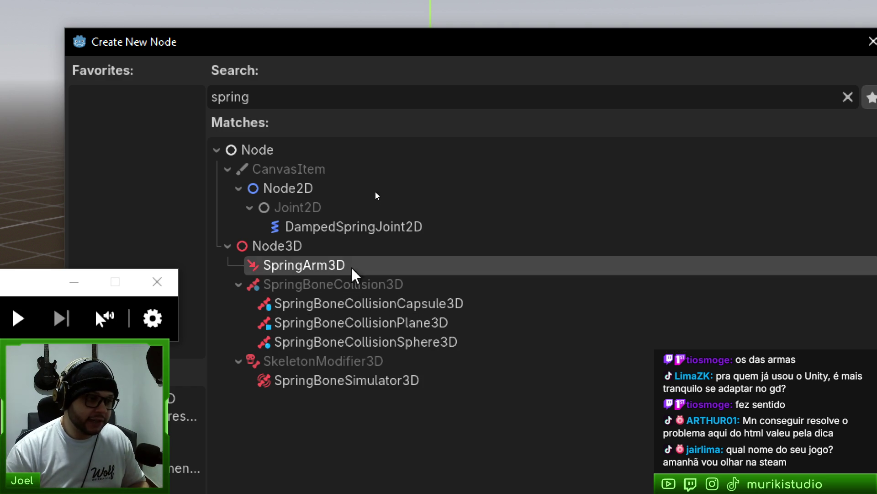
{"action": "left_click", "coordinate": [286, 249]}
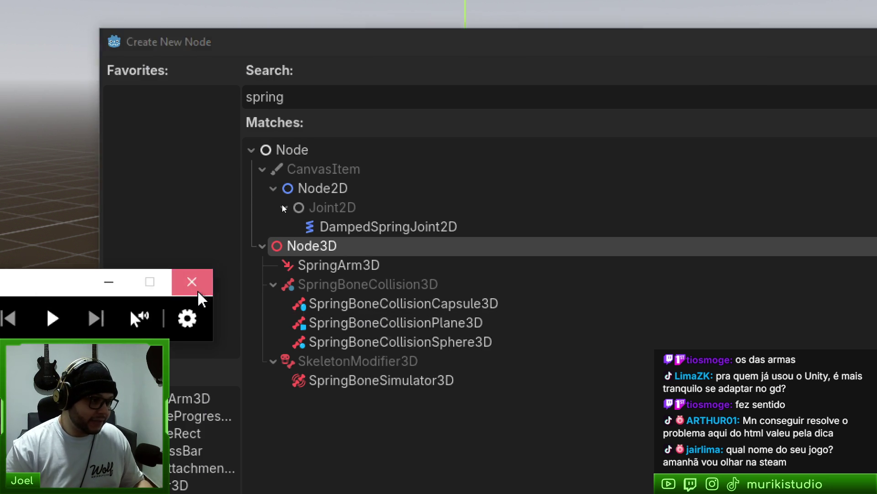
{"action": "left_click", "coordinate": [198, 293]}
{"action": "left_click", "coordinate": [505, 399]}
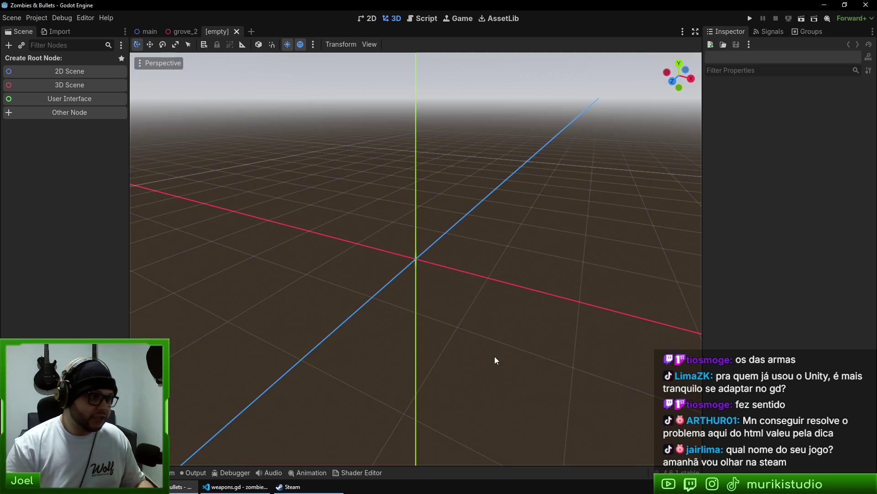
Open jacob.tscn via the quick scene search and select its Player and CameraFreeLook nodes
{"action": "key", "text": "ctrl+shift+o"}
{"action": "type", "text": "jacob"}
{"action": "key", "text": "Down"}
{"action": "key", "text": "Down"}
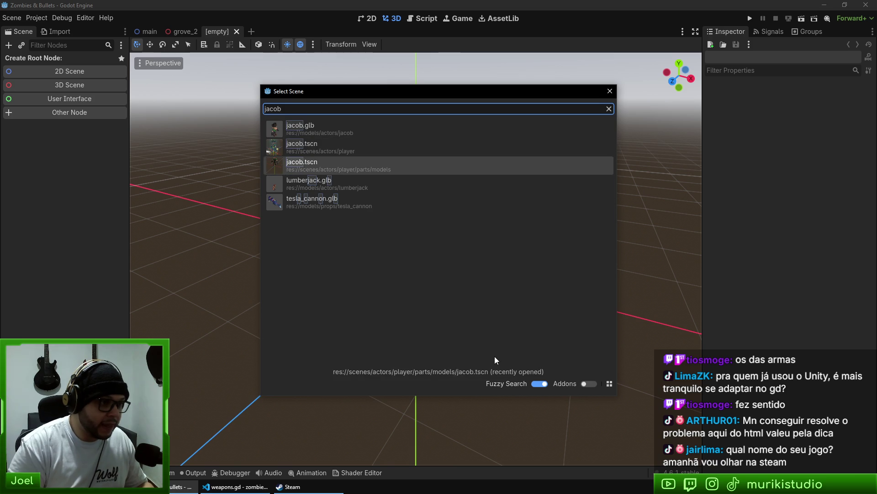
{"action": "key", "text": "Up"}
{"action": "key", "text": "Return"}
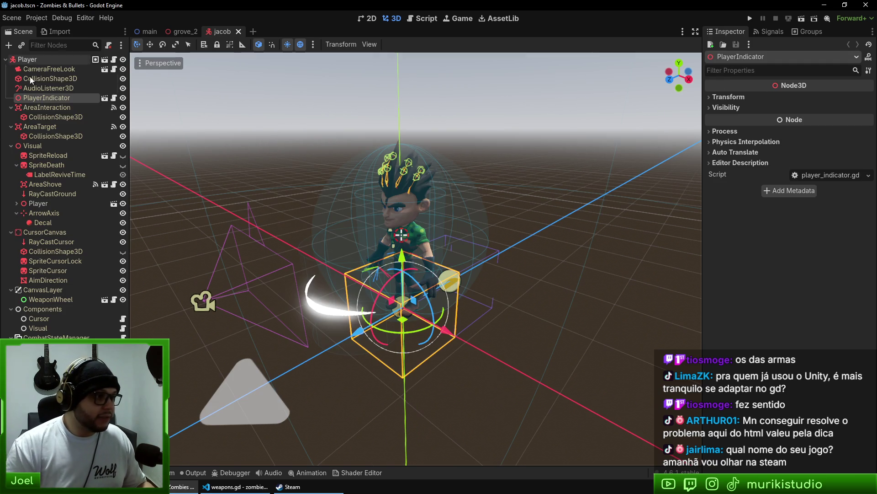
{"action": "left_click", "coordinate": [28, 59]}
{"action": "key", "text": "super+plus"}
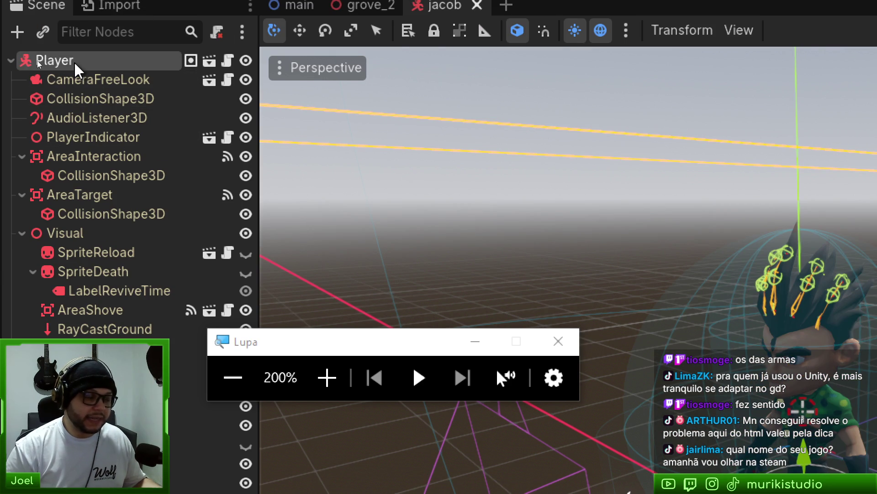
{"action": "left_click", "coordinate": [80, 82]}
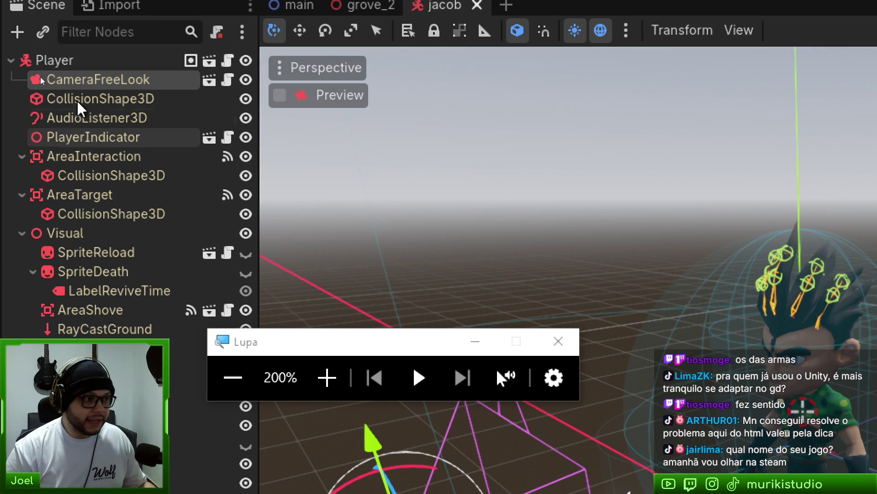
{"action": "left_click", "coordinate": [74, 101]}
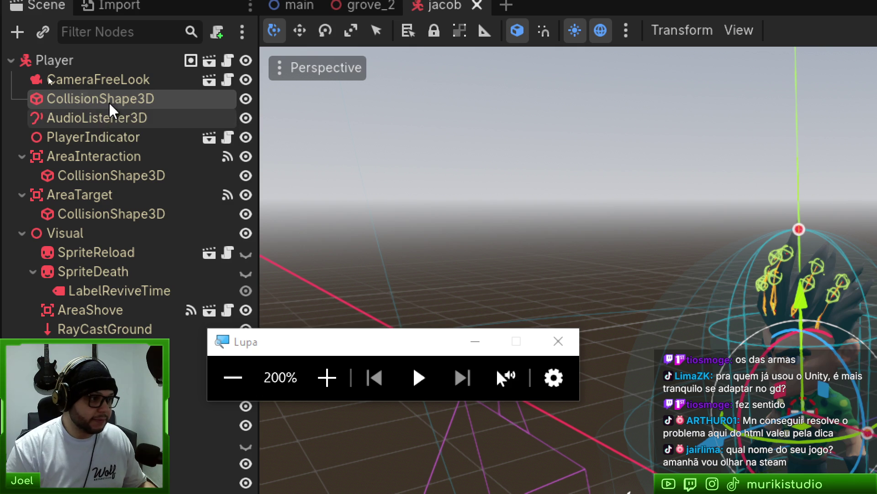
{"action": "left_click", "coordinate": [50, 59]}
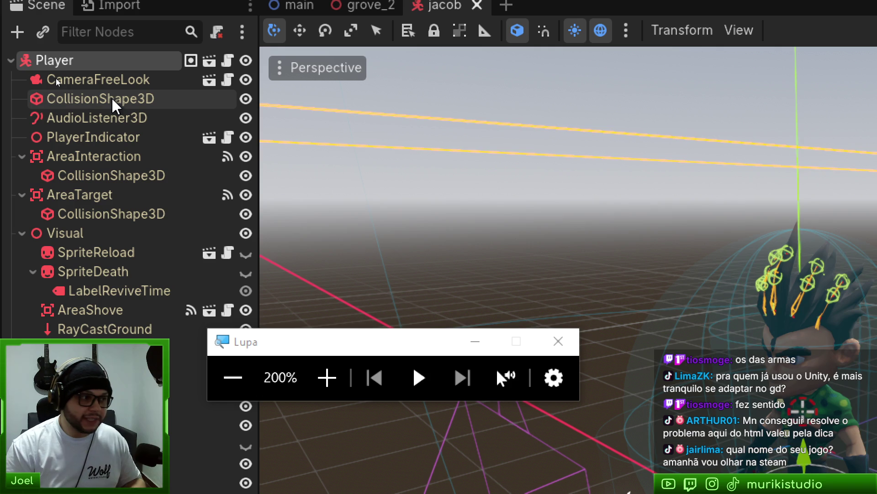
{"action": "left_click", "coordinate": [53, 96]}
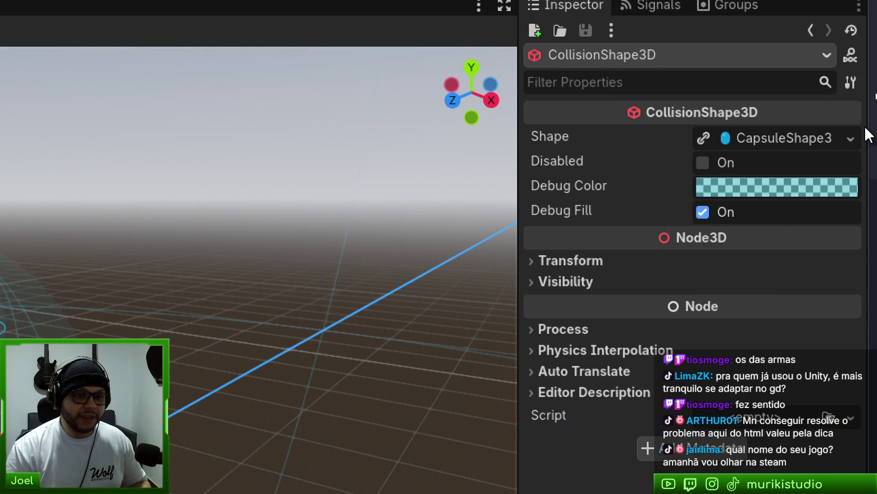
{"action": "left_click", "coordinate": [851, 139]}
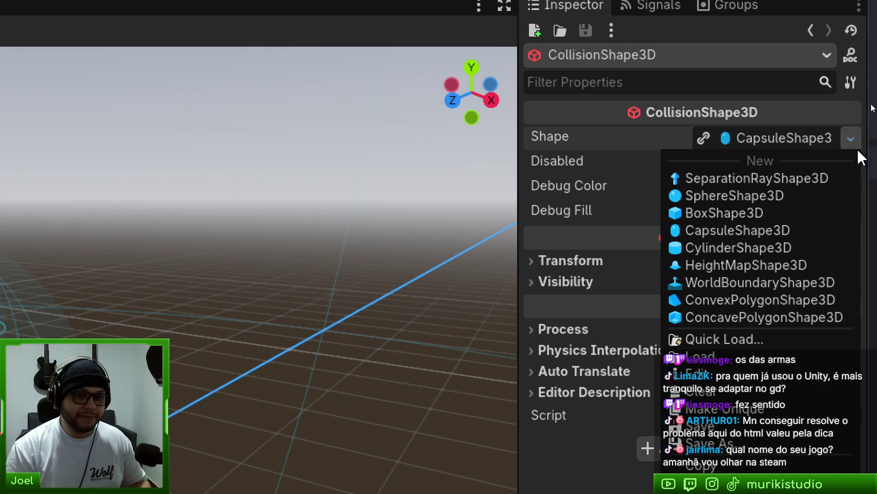
{"action": "left_click", "coordinate": [851, 137]}
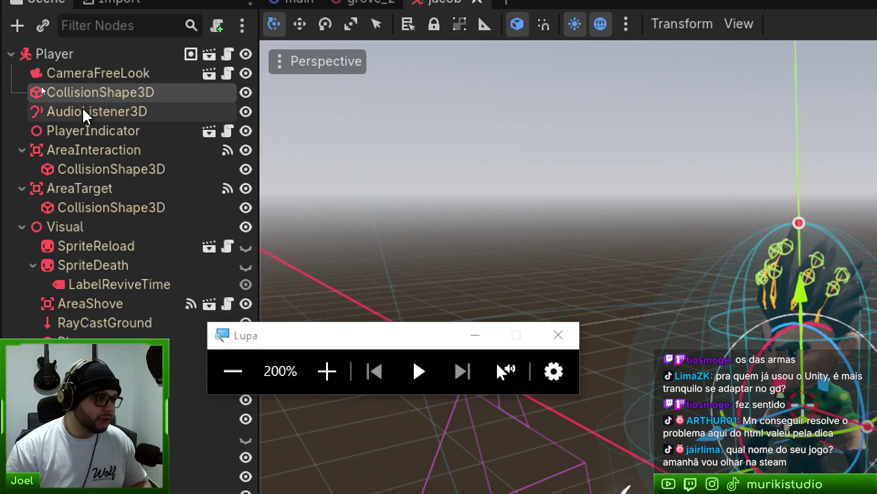
{"action": "left_click", "coordinate": [82, 112]}
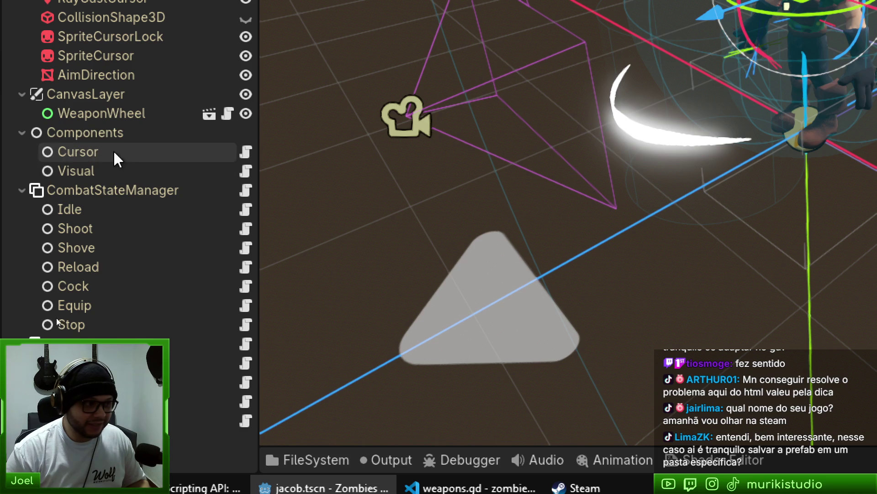
{"action": "left_click", "coordinate": [90, 133]}
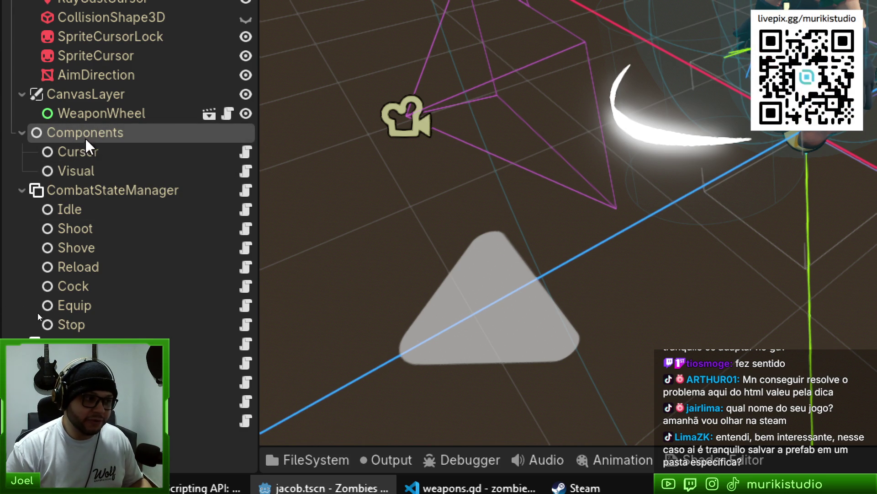
{"action": "left_click", "coordinate": [92, 151]}
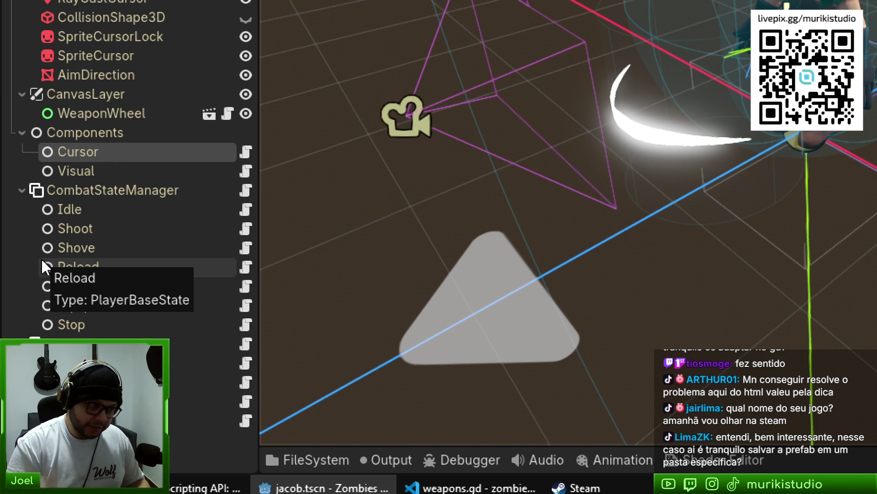
{"action": "left_click", "coordinate": [91, 132]}
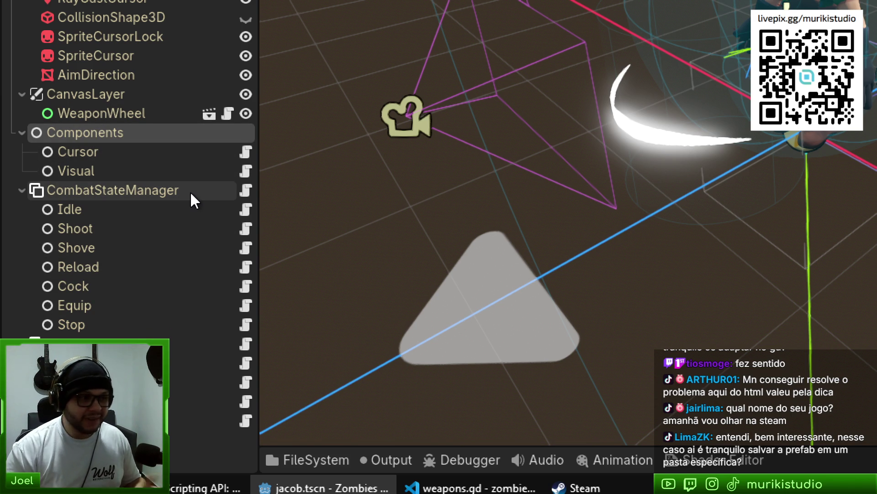
{"action": "left_click", "coordinate": [89, 146]}
{"action": "left_click", "coordinate": [70, 133]}
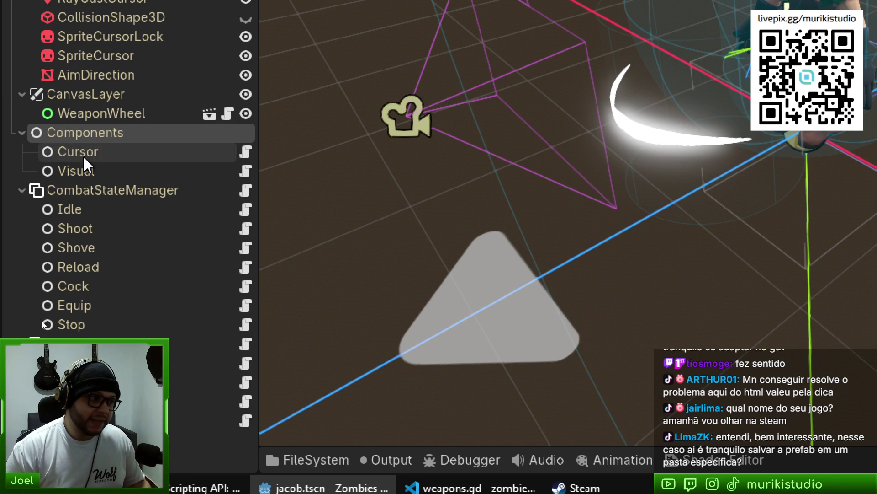
{"action": "left_click", "coordinate": [76, 150]}
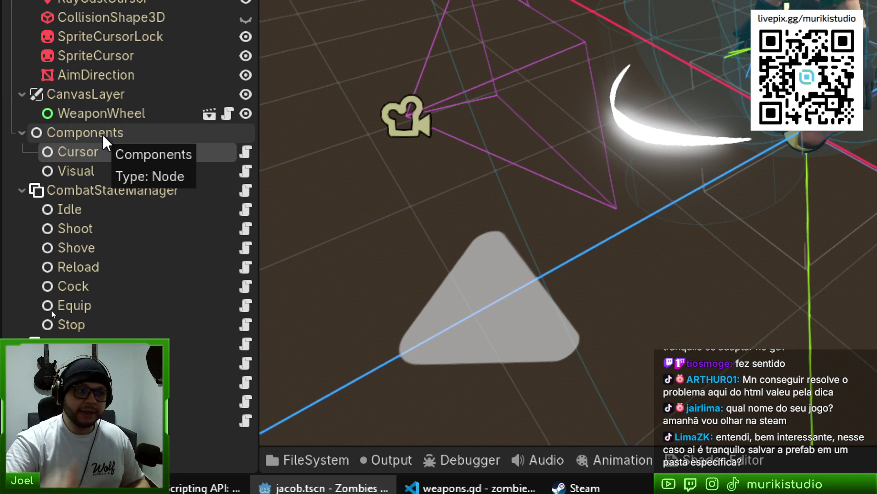
{"action": "left_click", "coordinate": [81, 154]}
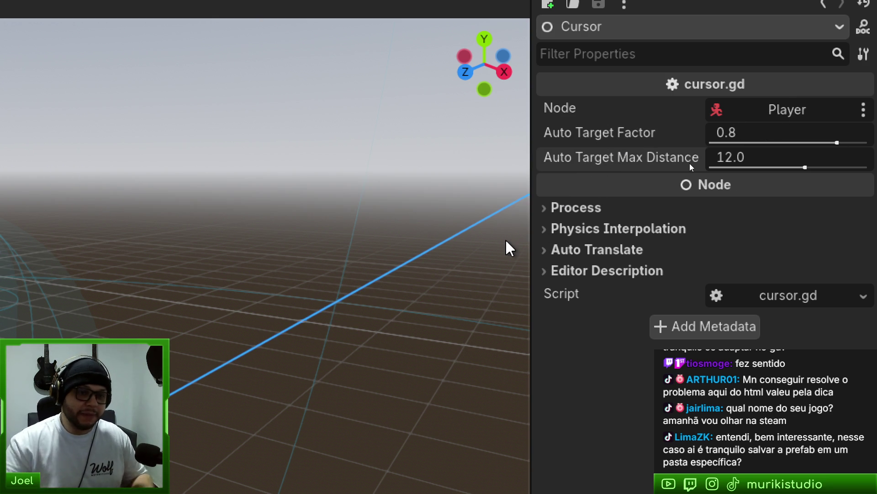
{"action": "key", "text": "super+plus"}
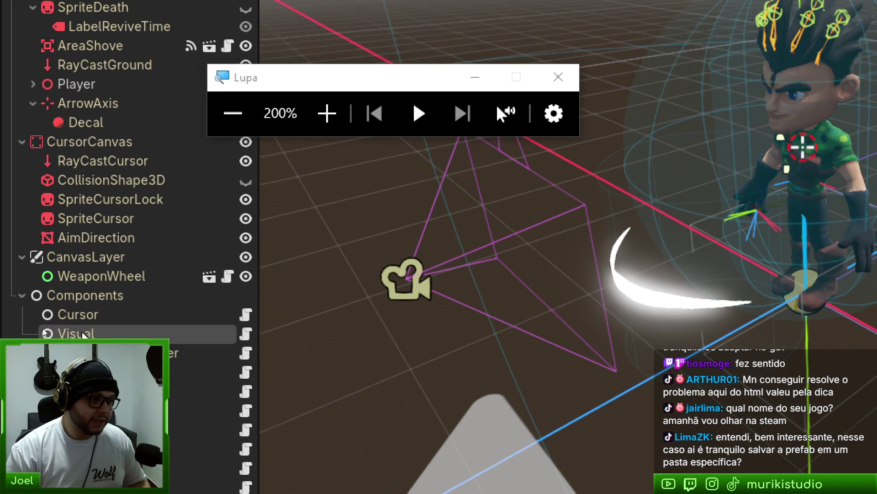
{"action": "left_click", "coordinate": [60, 335]}
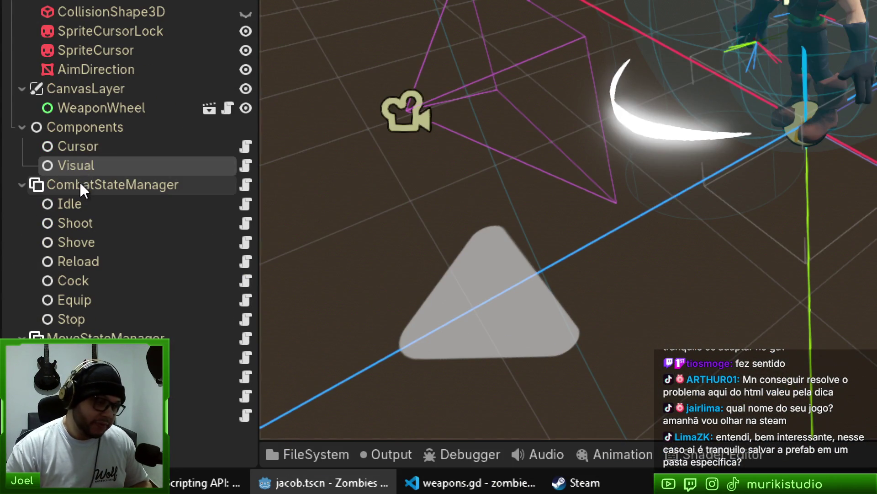
{"action": "left_click", "coordinate": [85, 185]}
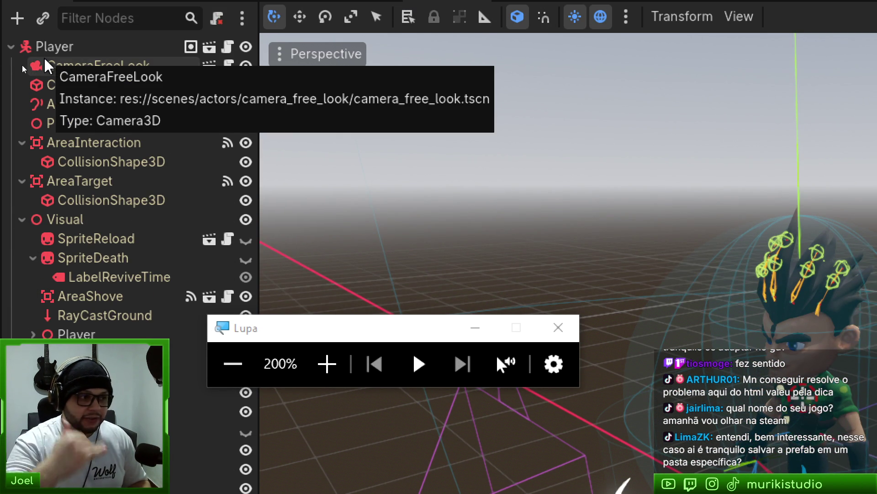
Close the Magnifier and show the Player root's Gravity 20.0 and Coop Distance 8.0 in the Inspector
{"action": "left_click", "coordinate": [69, 52]}
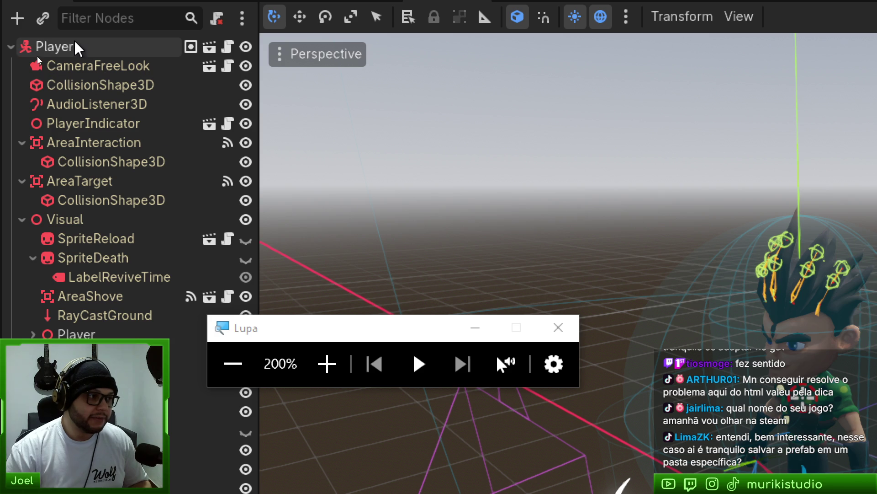
{"action": "left_click", "coordinate": [73, 67]}
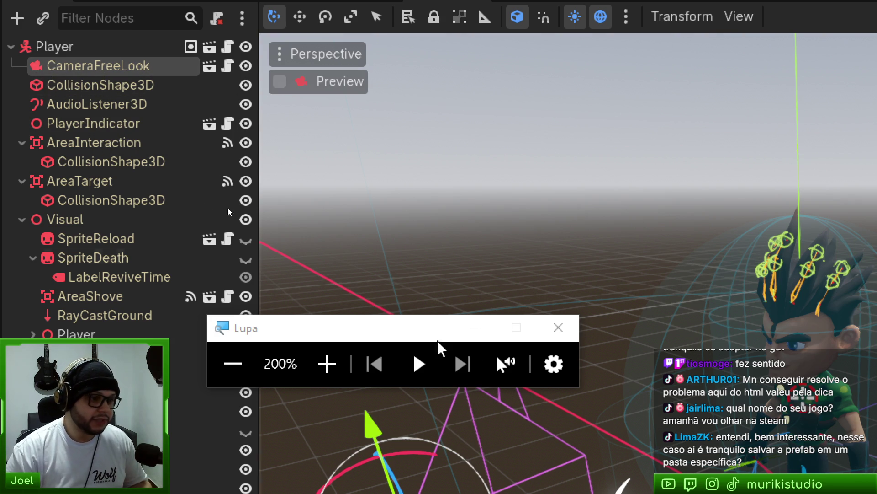
{"action": "left_click", "coordinate": [558, 327]}
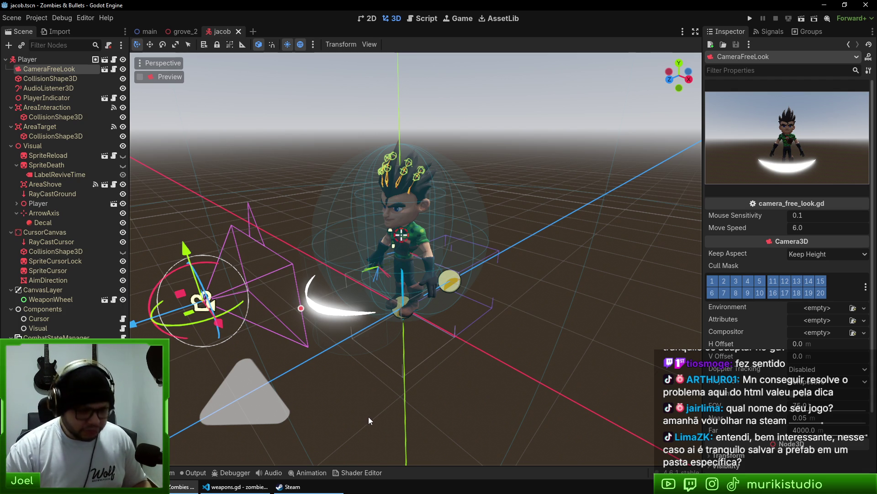
{"action": "left_click", "coordinate": [27, 59]}
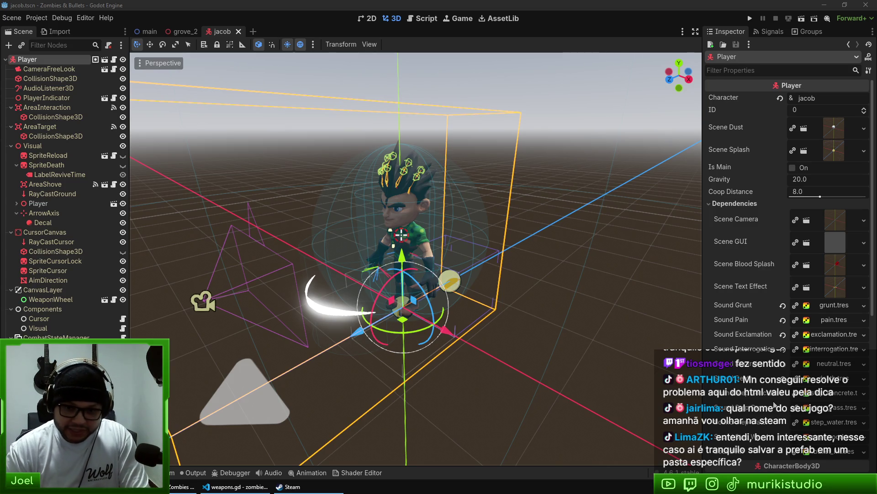
{"action": "key", "text": "alt+Tab"}
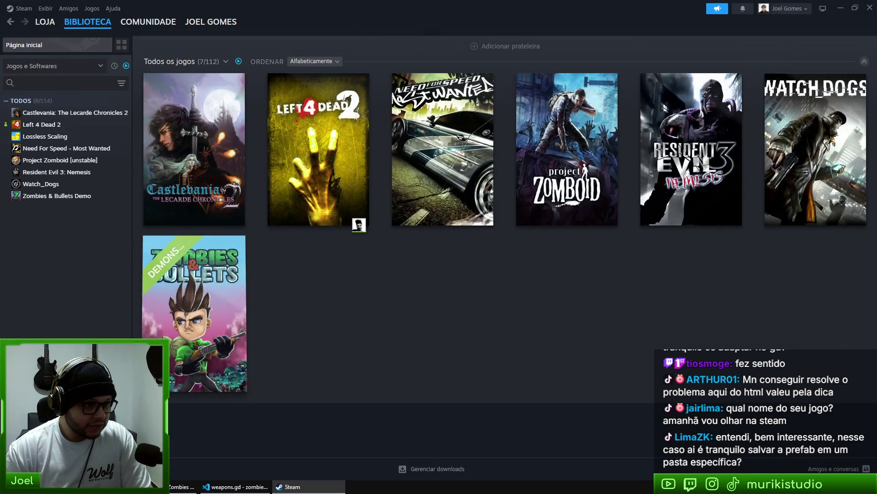
{"action": "left_click", "coordinate": [228, 333]}
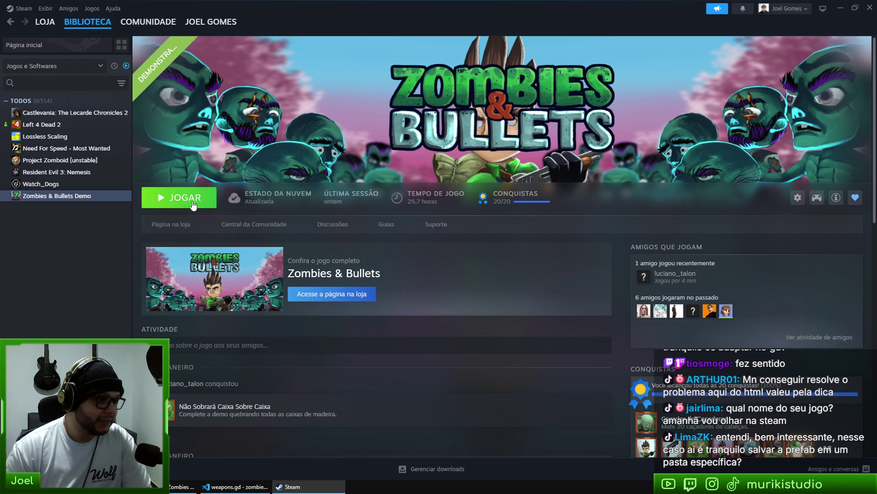
{"action": "left_click", "coordinate": [169, 227]}
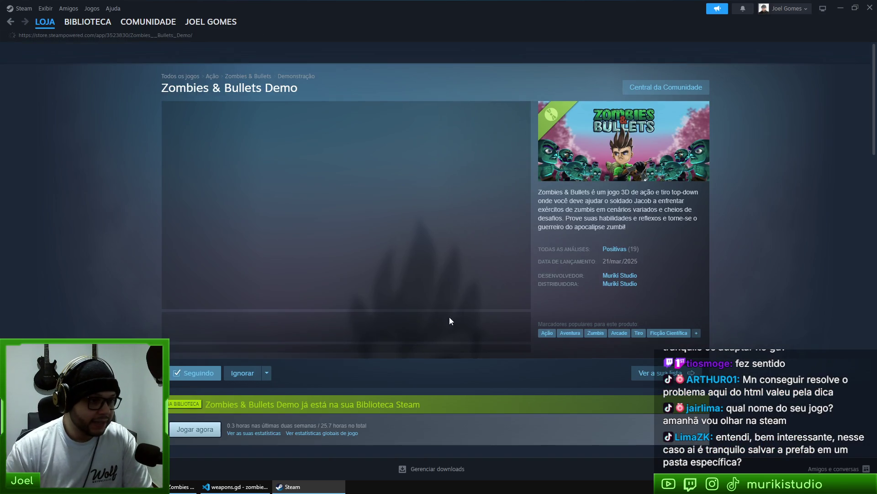
{"action": "scroll", "coordinate": [388, 360], "scroll_direction": "down", "scroll_amount": 3}
{"action": "scroll", "coordinate": [387, 359], "scroll_direction": "up", "scroll_amount": 3}
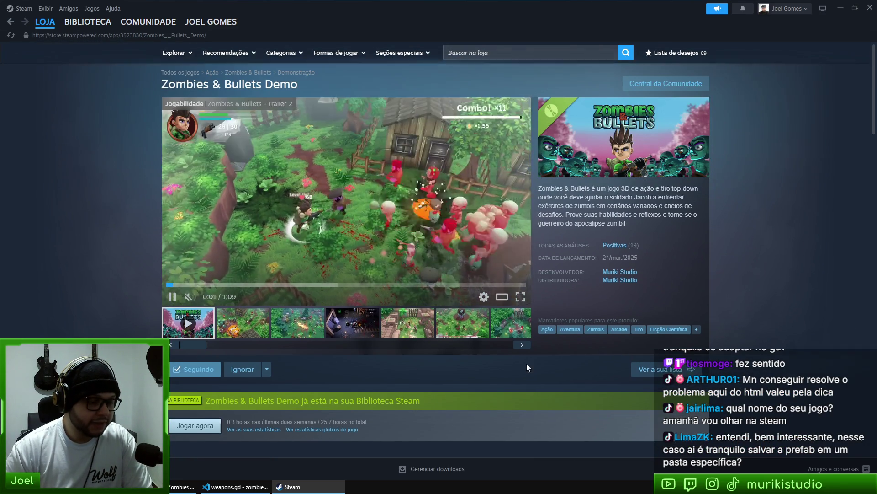
{"action": "left_click", "coordinate": [521, 298]}
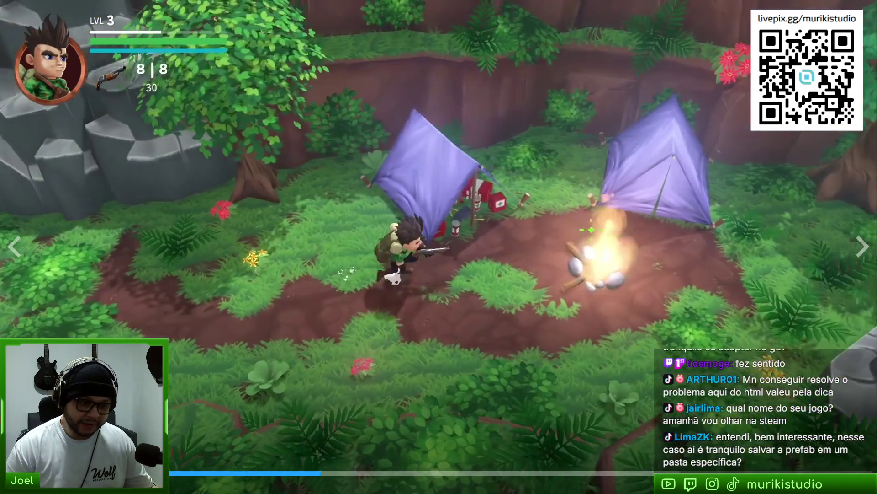
{"action": "key", "text": "Escape"}
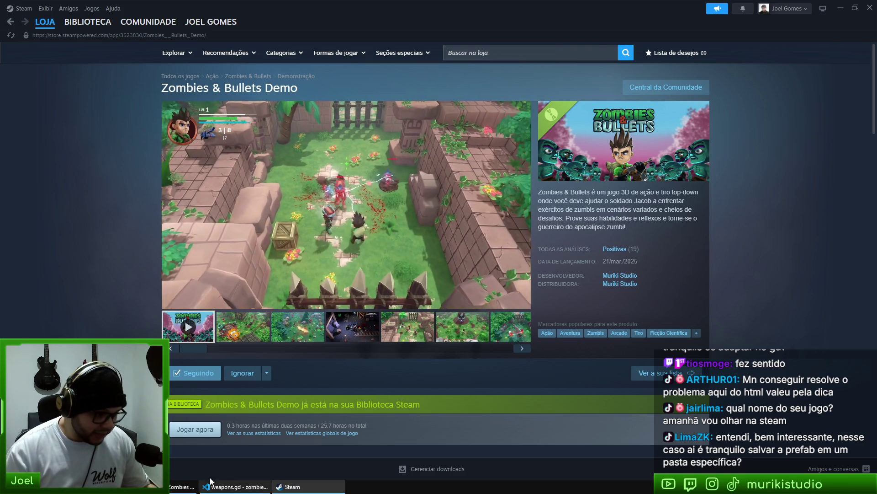
{"action": "key", "text": "alt+Tab"}
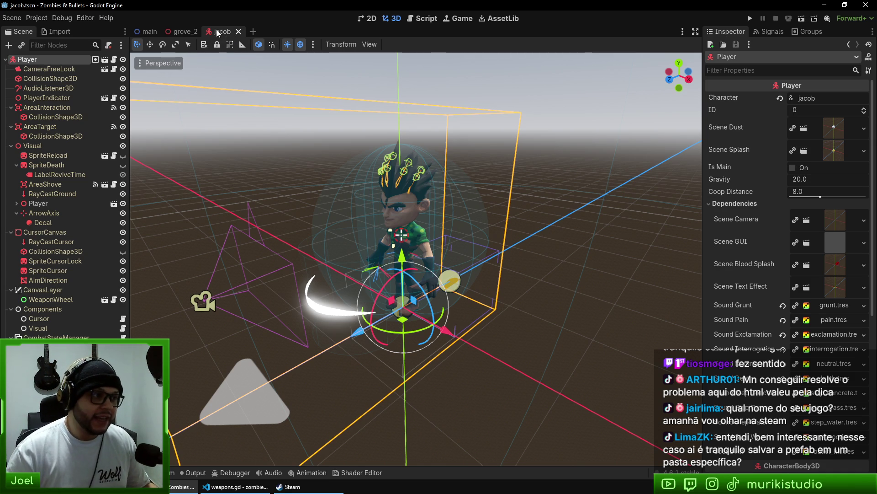
Switch to grove_2 and select the NavigationRegion3D and Ground1 tile nodes
{"action": "left_click", "coordinate": [178, 32]}
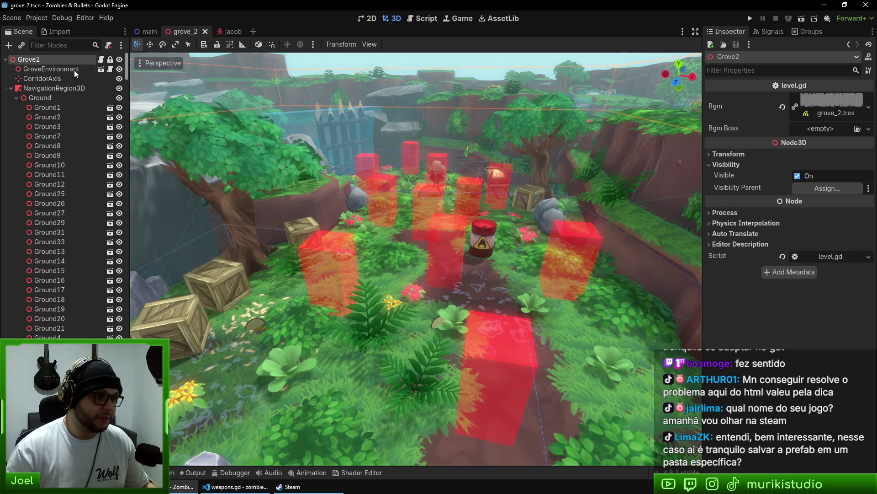
{"action": "left_click", "coordinate": [42, 68]}
{"action": "left_click", "coordinate": [54, 87]}
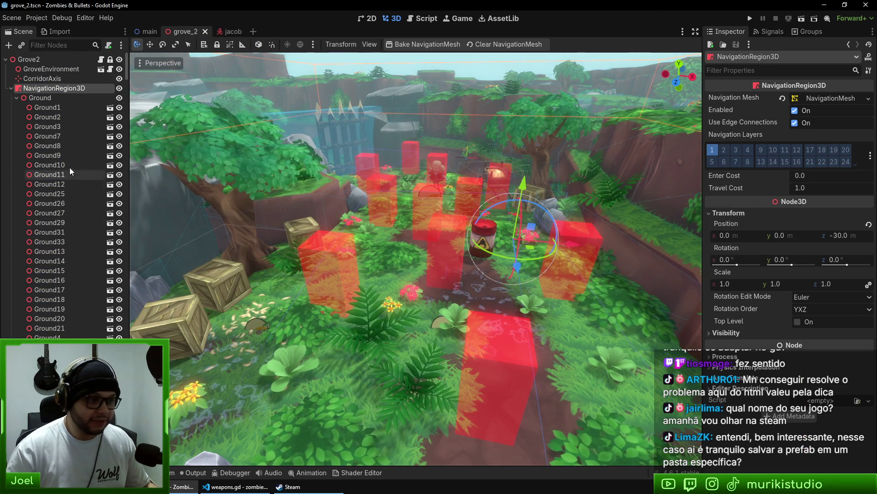
{"action": "left_click", "coordinate": [64, 145]}
{"action": "left_click", "coordinate": [76, 107]}
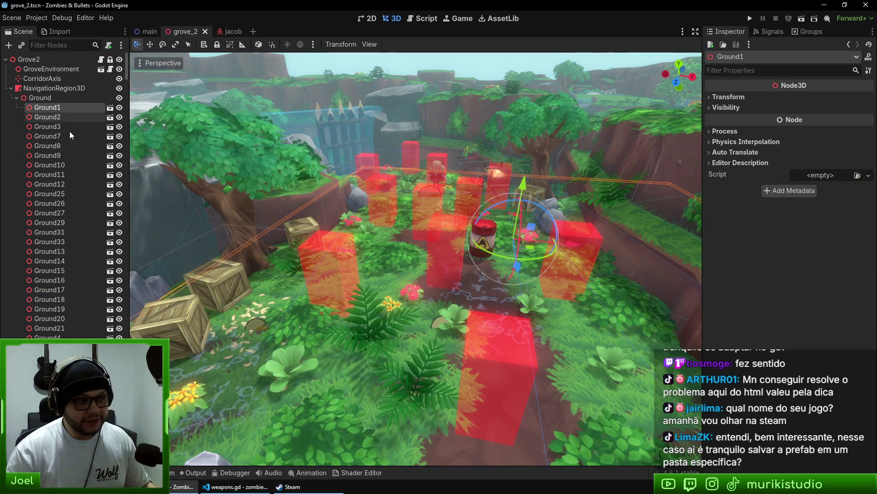
Open the Ground1 tile scene, orbit around its grass plane, and save ground_1
{"action": "left_click", "coordinate": [110, 108]}
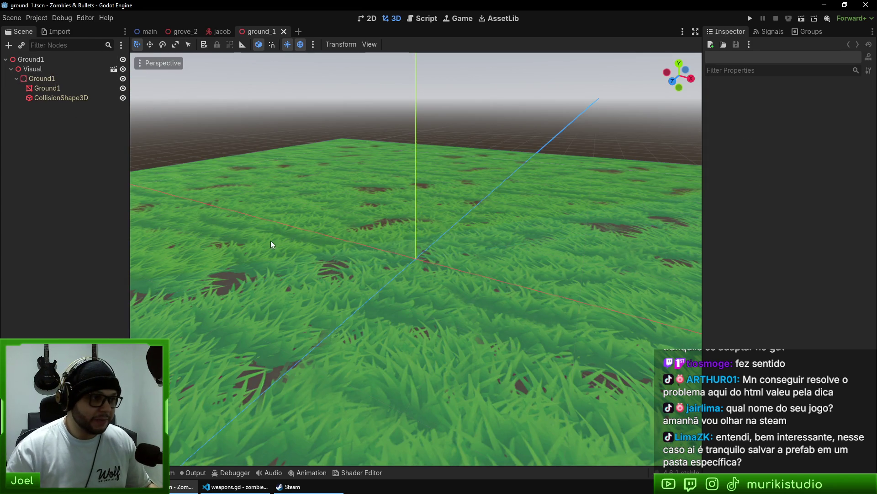
{"action": "scroll", "coordinate": [217, 205], "scroll_direction": "down", "scroll_amount": 5}
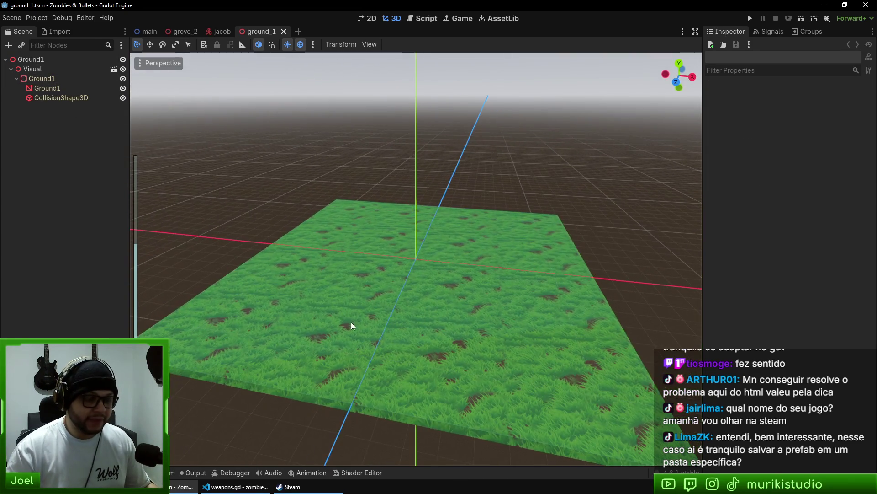
{"action": "left_click_drag", "start_coordinate": [335, 319], "coordinate": [381, 326]}
{"action": "mouse_move", "coordinate": [361, 265]}
{"action": "left_mouse_down"}
{"action": "mouse_move", "coordinate": [343, 301]}
{"action": "mouse_move", "coordinate": [202, 335]}
{"action": "left_mouse_up"}
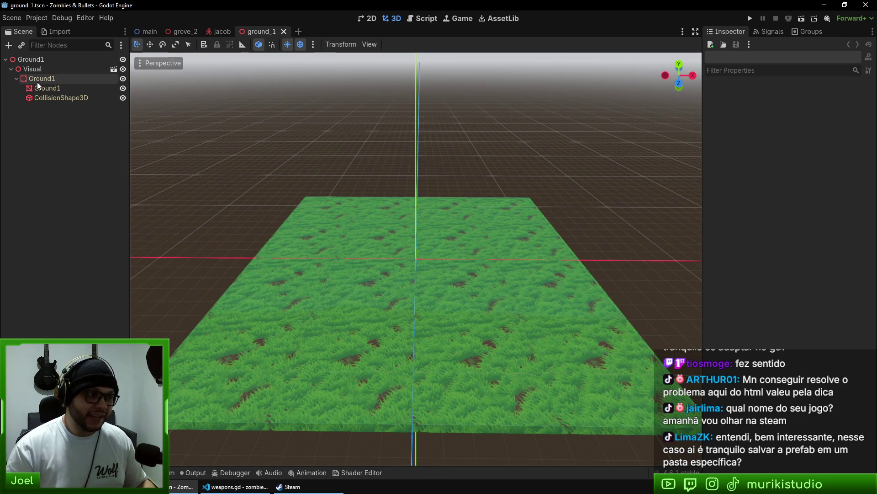
{"action": "key", "text": "ctrl+s"}
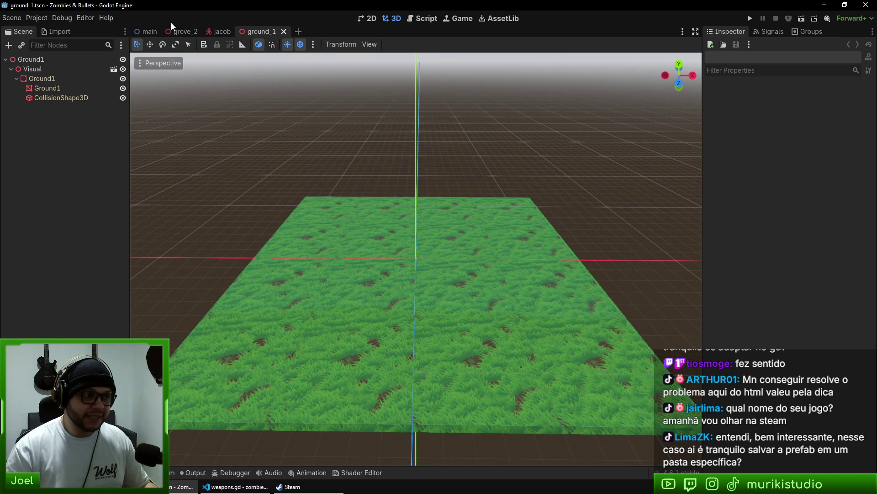
Back in grove_2, drag Ground1 to a new spot and undo the move
{"action": "key", "text": "ctrl+shift+Tab"}
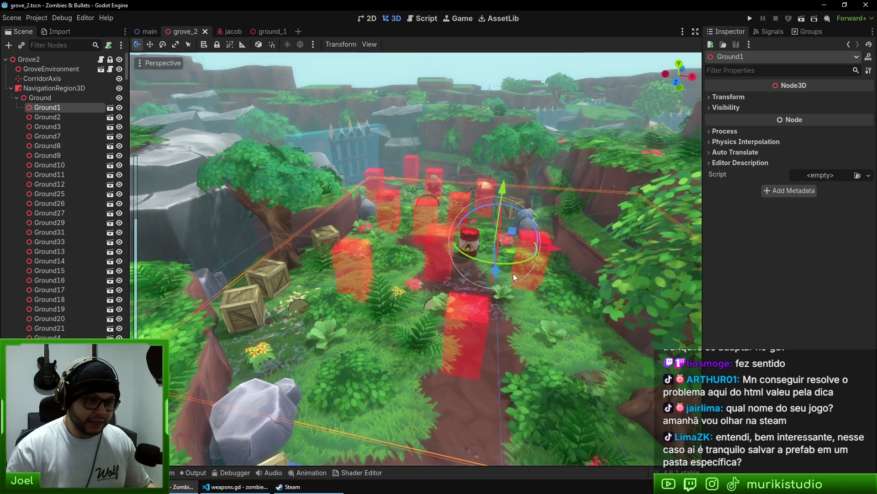
{"action": "mouse_move", "coordinate": [514, 274]}
{"action": "left_mouse_down"}
{"action": "mouse_move", "coordinate": [538, 254]}
{"action": "mouse_move", "coordinate": [418, 289]}
{"action": "mouse_move", "coordinate": [227, 174]}
{"action": "mouse_move", "coordinate": [288, 215]}
{"action": "mouse_move", "coordinate": [258, 225]}
{"action": "mouse_move", "coordinate": [280, 209]}
{"action": "left_mouse_up"}
{"action": "key", "text": "ctrl+z"}
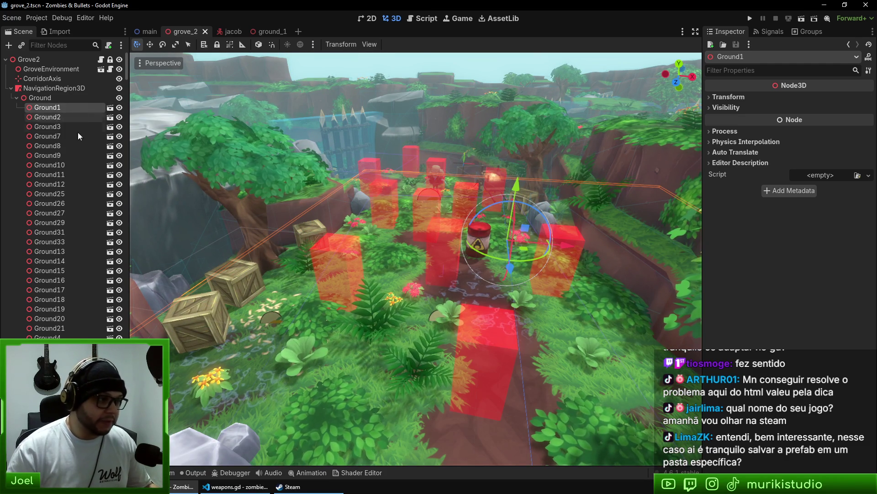
Make Ground1's children editable and inspect its Visual, static body and mesh nodes
{"action": "right_click", "coordinate": [50, 106]}
{"action": "left_click", "coordinate": [95, 268]}
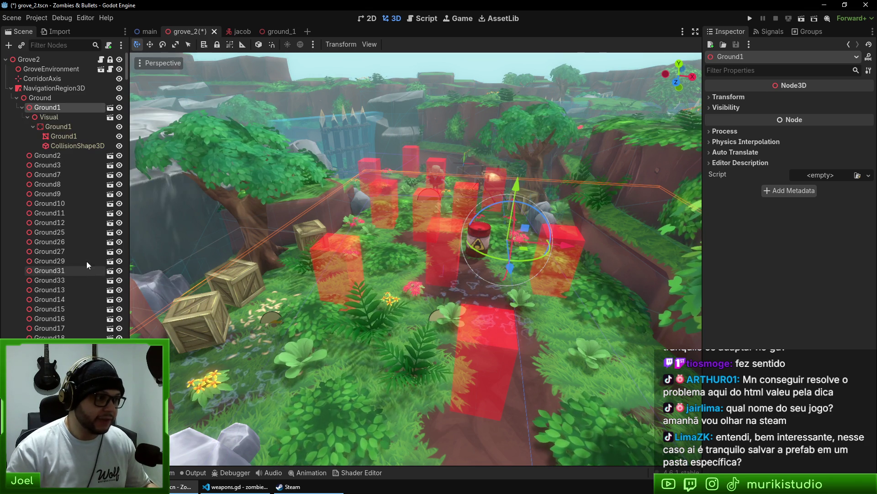
{"action": "left_click", "coordinate": [53, 117]}
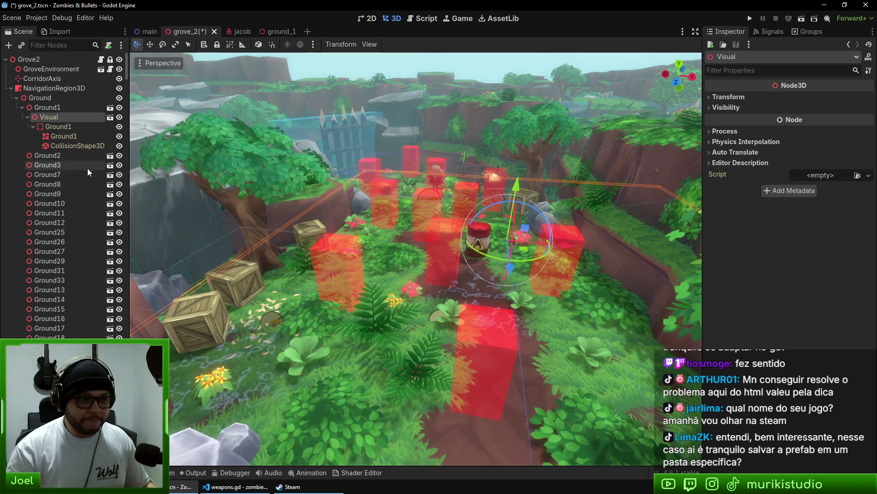
{"action": "left_click", "coordinate": [58, 128]}
{"action": "left_click", "coordinate": [64, 136]}
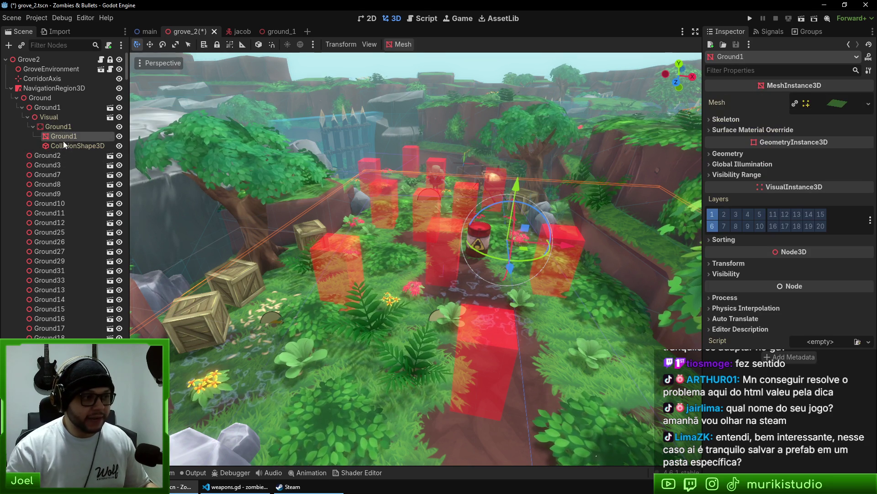
{"action": "left_click", "coordinate": [64, 146]}
{"action": "left_click", "coordinate": [57, 117]}
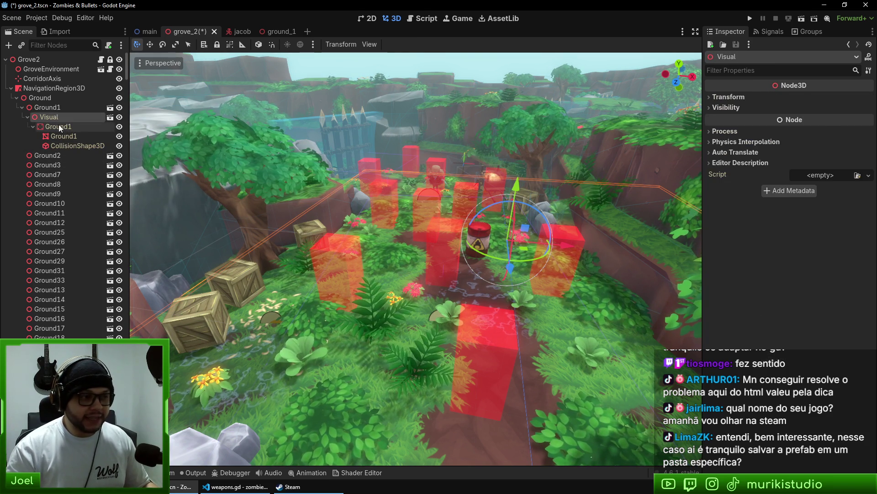
{"action": "left_click", "coordinate": [63, 127]}
{"action": "left_click", "coordinate": [68, 135]}
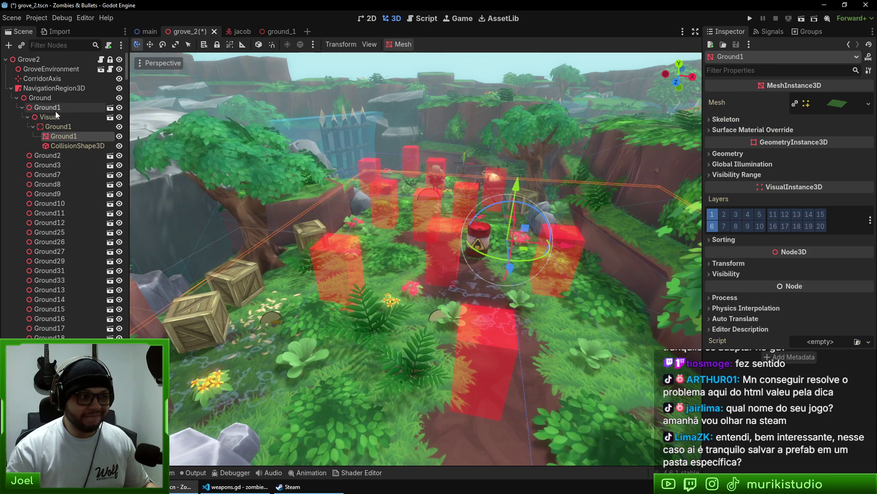
Re-inspect the Ground1 tile, its static body and Visual node
{"action": "left_click", "coordinate": [53, 109]}
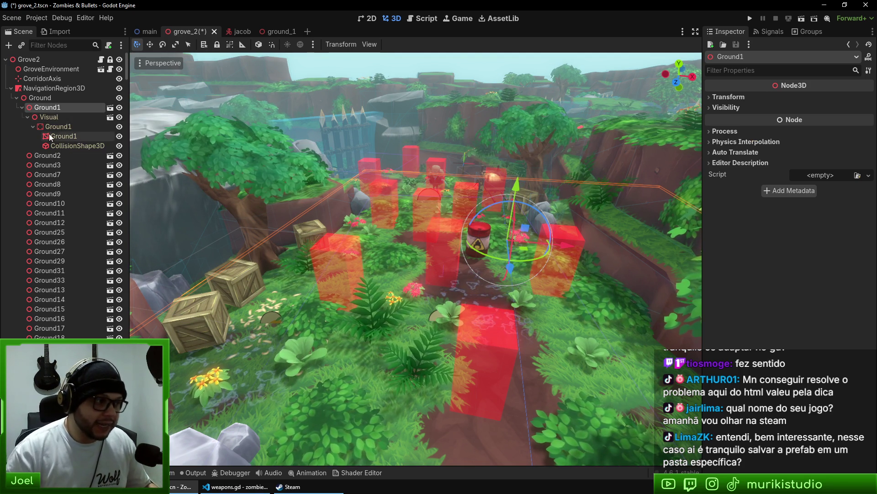
{"action": "left_click", "coordinate": [58, 127]}
{"action": "left_click", "coordinate": [66, 135]}
{"action": "left_click", "coordinate": [70, 144]}
{"action": "left_click", "coordinate": [47, 118]}
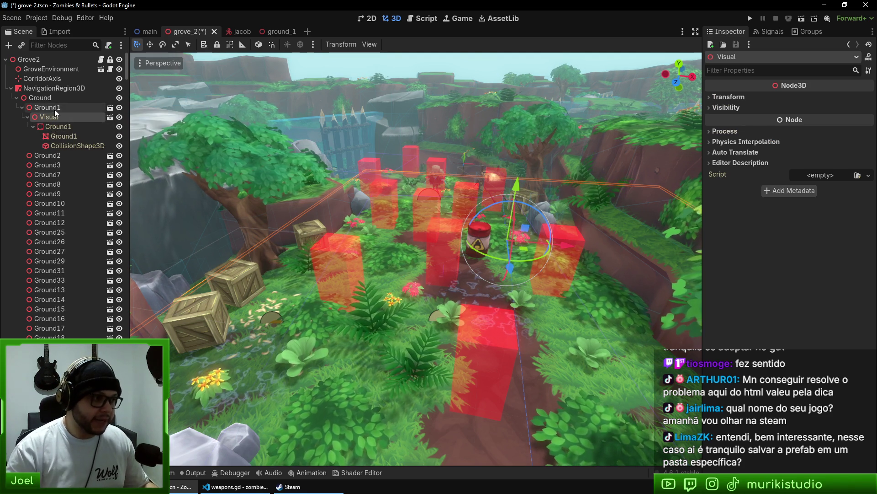
{"action": "left_click", "coordinate": [53, 109]}
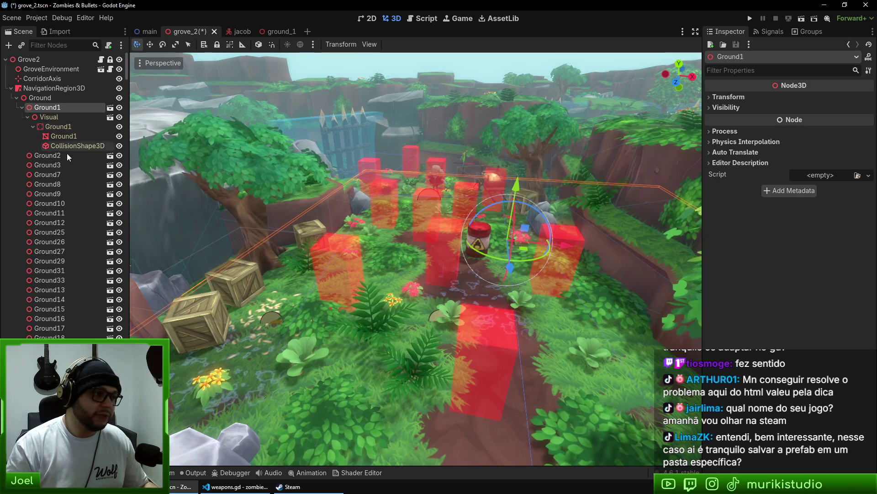
{"action": "left_click", "coordinate": [50, 116]}
{"action": "left_click", "coordinate": [53, 108]}
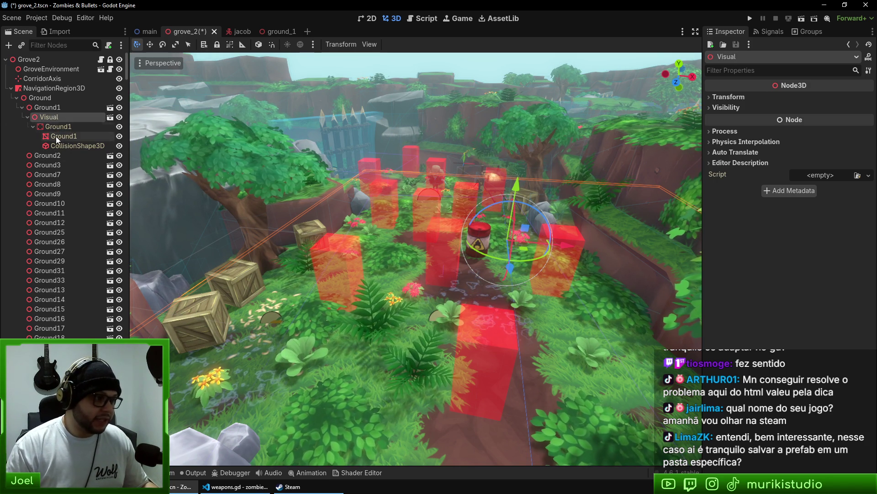
Select the ground mesh inside Visual and expand its Surface Material Override slot
{"action": "left_click", "coordinate": [57, 138]}
{"action": "left_click", "coordinate": [53, 117]}
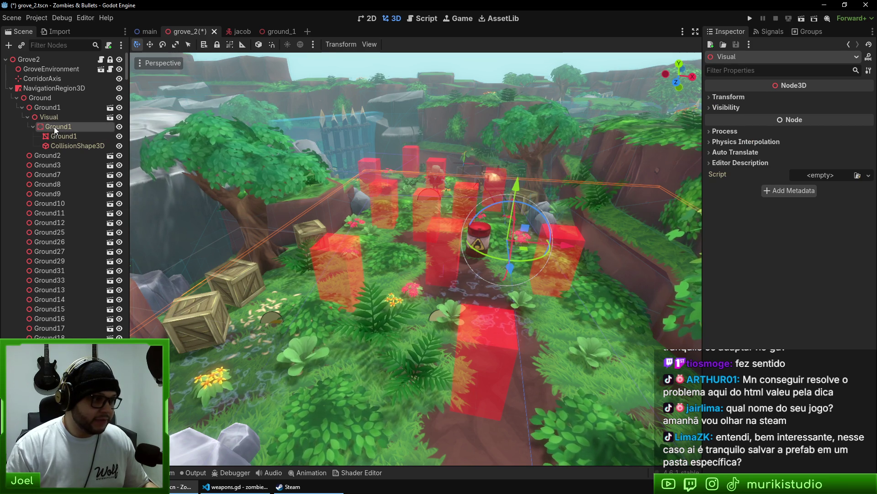
{"action": "left_click", "coordinate": [54, 127]}
{"action": "left_click", "coordinate": [59, 136]}
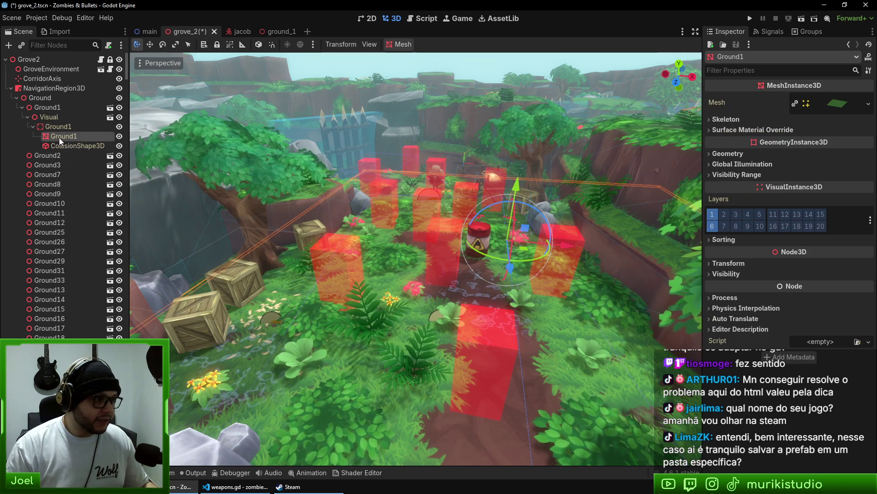
{"action": "left_click", "coordinate": [66, 146]}
{"action": "left_click", "coordinate": [60, 135]}
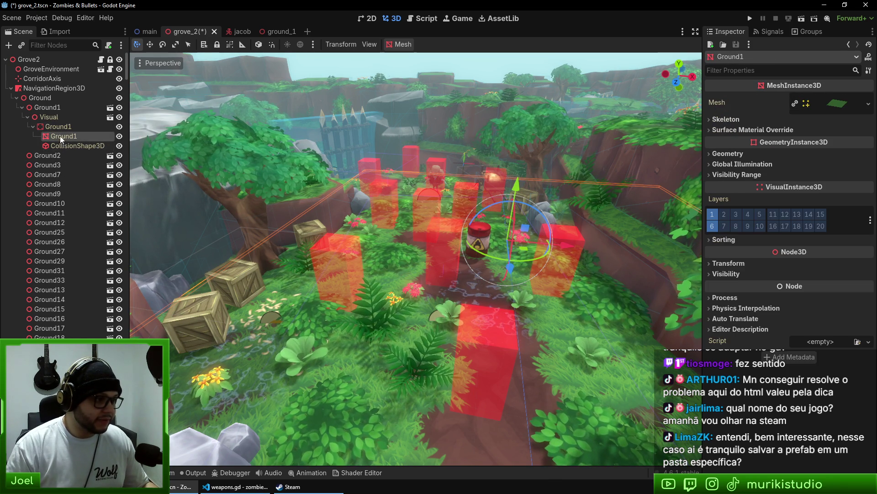
{"action": "left_click", "coordinate": [735, 129]}
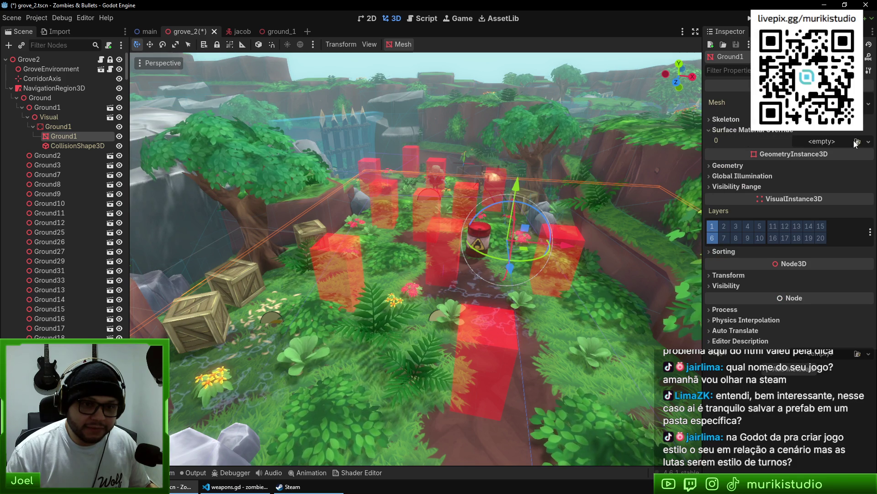
Quick-load gems_1.tres into the mesh's override slot, then orbit and zoom over the green ground
{"action": "left_click", "coordinate": [858, 141]}
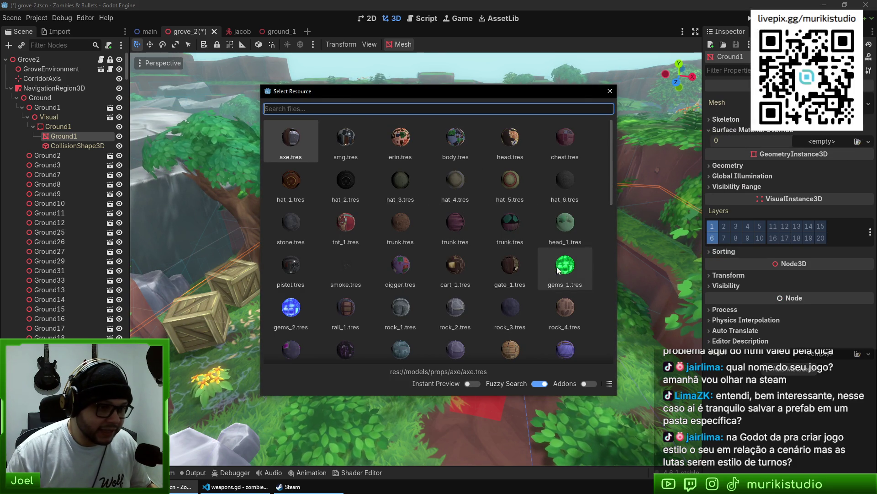
{"action": "key", "text": "Escape"}
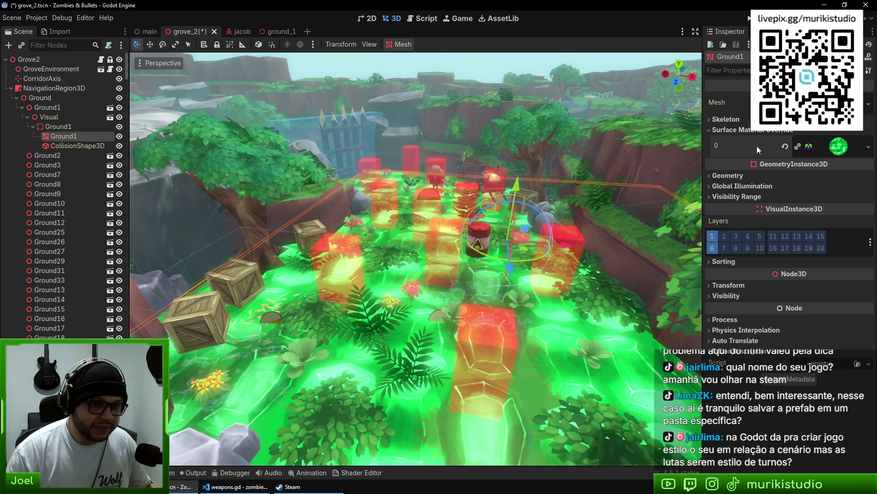
{"action": "scroll", "coordinate": [481, 264], "scroll_direction": "down", "scroll_amount": 3}
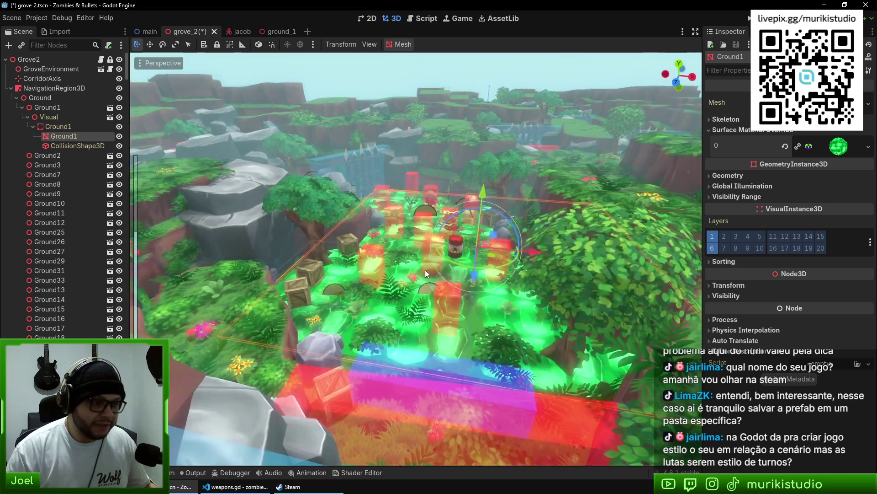
{"action": "mouse_move", "coordinate": [425, 270]}
{"action": "left_mouse_down"}
{"action": "mouse_move", "coordinate": [476, 317]}
{"action": "mouse_move", "coordinate": [266, 217]}
{"action": "left_mouse_up"}
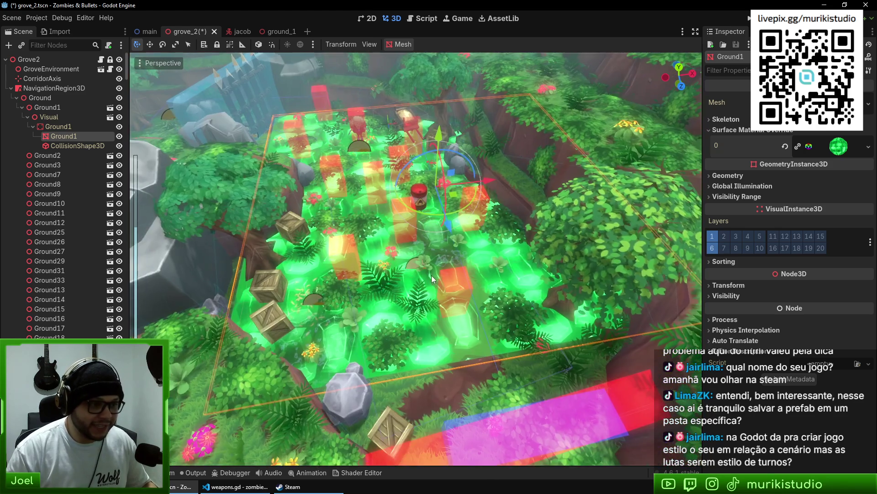
{"action": "mouse_move", "coordinate": [432, 275]}
{"action": "left_mouse_down"}
{"action": "mouse_move", "coordinate": [413, 183]}
{"action": "mouse_move", "coordinate": [427, 292]}
{"action": "mouse_move", "coordinate": [547, 319]}
{"action": "mouse_move", "coordinate": [494, 279]}
{"action": "mouse_move", "coordinate": [440, 210]}
{"action": "left_mouse_up"}
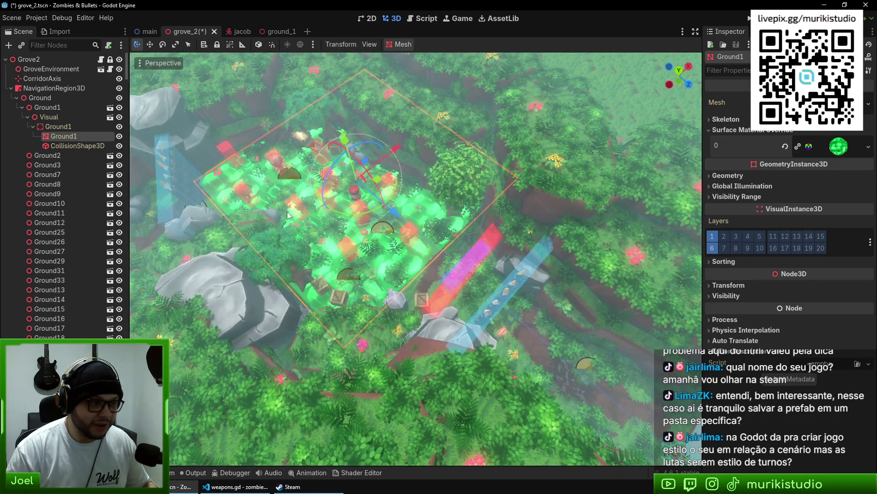
{"action": "scroll", "coordinate": [548, 347], "scroll_direction": "up", "scroll_amount": 4}
{"action": "scroll", "coordinate": [371, 165], "scroll_direction": "up", "scroll_amount": 4}
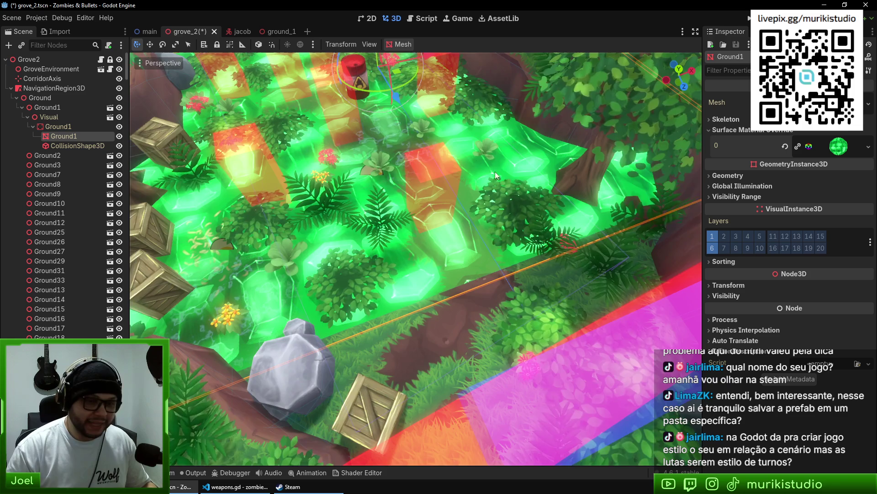
{"action": "scroll", "coordinate": [495, 172], "scroll_direction": "down", "scroll_amount": 4}
{"action": "mouse_move", "coordinate": [538, 258]}
{"action": "left_mouse_down"}
{"action": "mouse_move", "coordinate": [499, 295]}
{"action": "mouse_move", "coordinate": [464, 281]}
{"action": "left_mouse_up"}
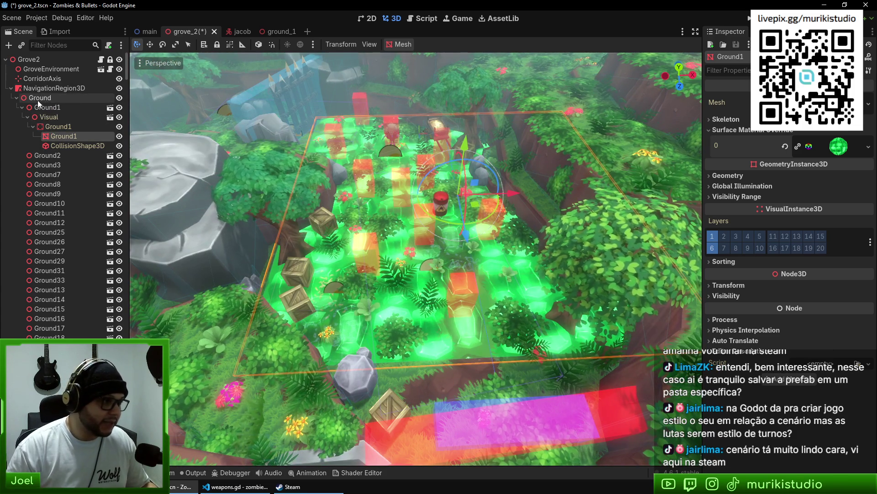
Uncheck Editable Children on Ground1 and confirm reverting its inner nodes
{"action": "left_click", "coordinate": [45, 98]}
{"action": "right_click", "coordinate": [46, 97]}
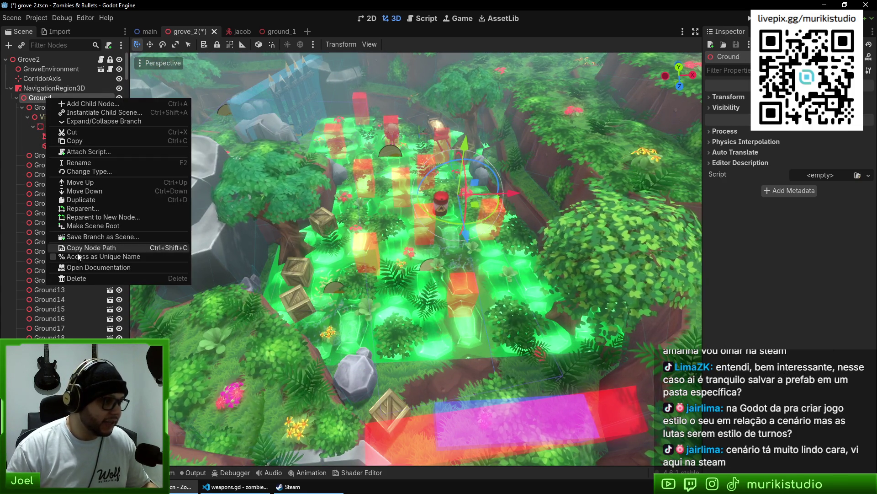
{"action": "left_click", "coordinate": [34, 114]}
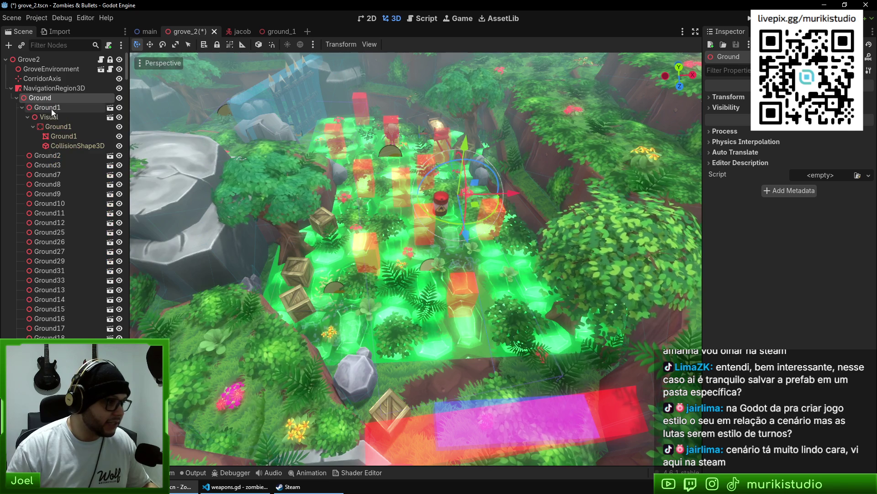
{"action": "right_click", "coordinate": [50, 109]}
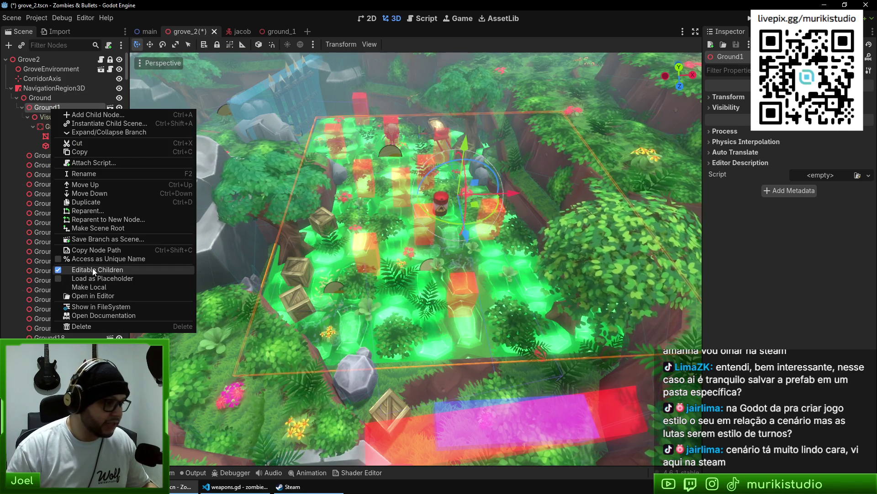
{"action": "left_click", "coordinate": [92, 270]}
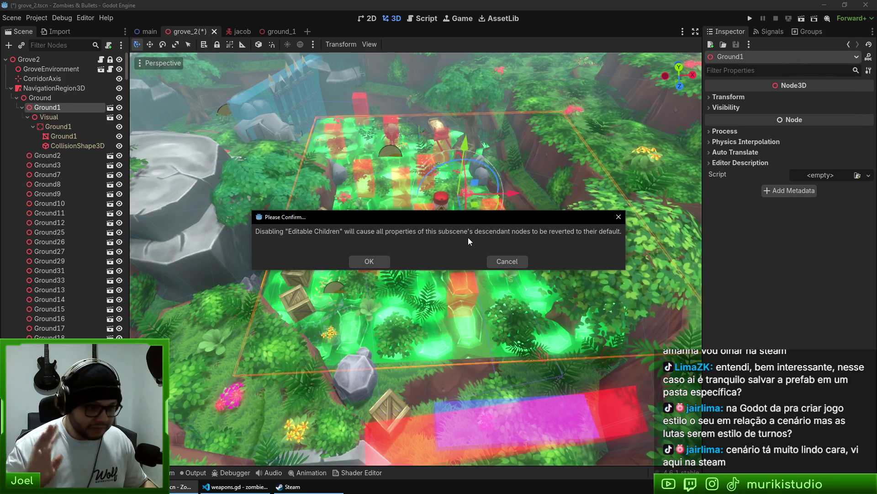
{"action": "left_click", "coordinate": [374, 262]}
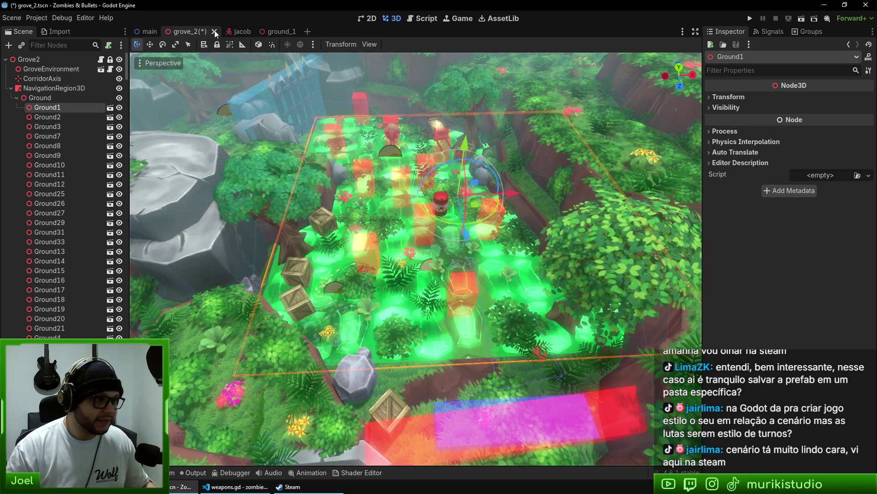
Reload grove_2 from its saved file via Scene > Reload Saved Scene, choosing Don't Save
{"action": "left_click", "coordinate": [44, 117]}
{"action": "left_click", "coordinate": [53, 109]}
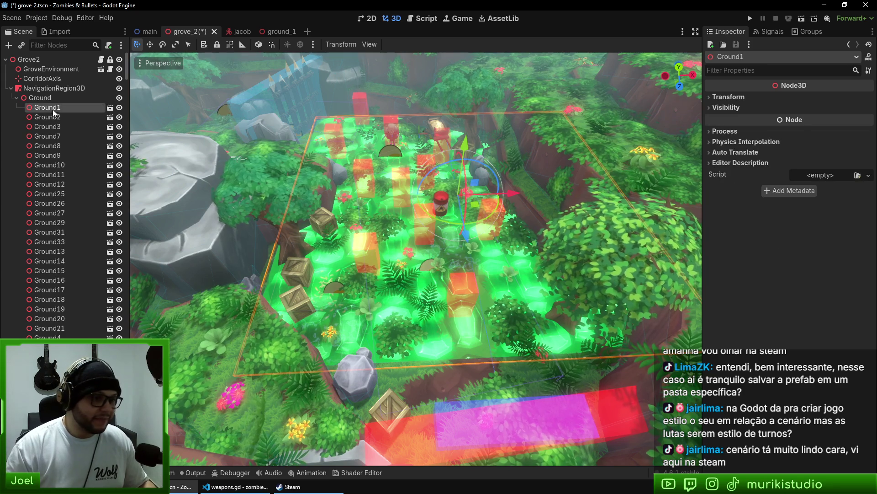
{"action": "left_click", "coordinate": [17, 19]}
{"action": "left_click", "coordinate": [105, 171]}
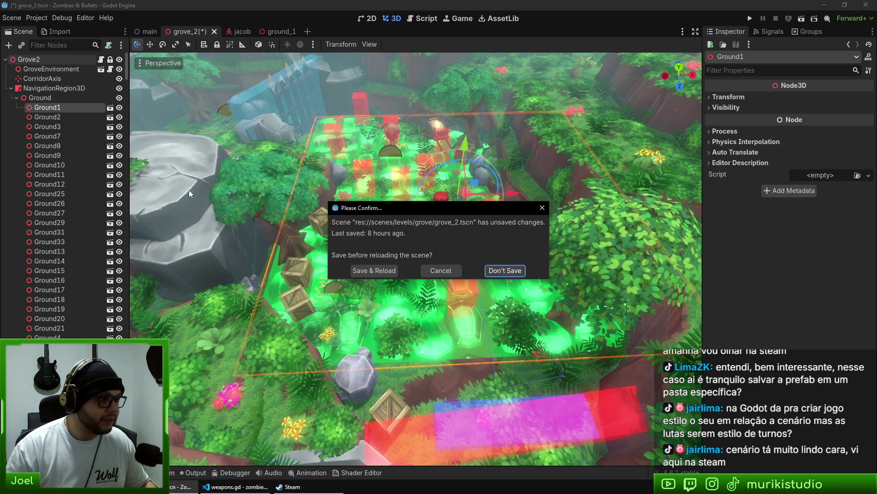
{"action": "key", "text": "Return"}
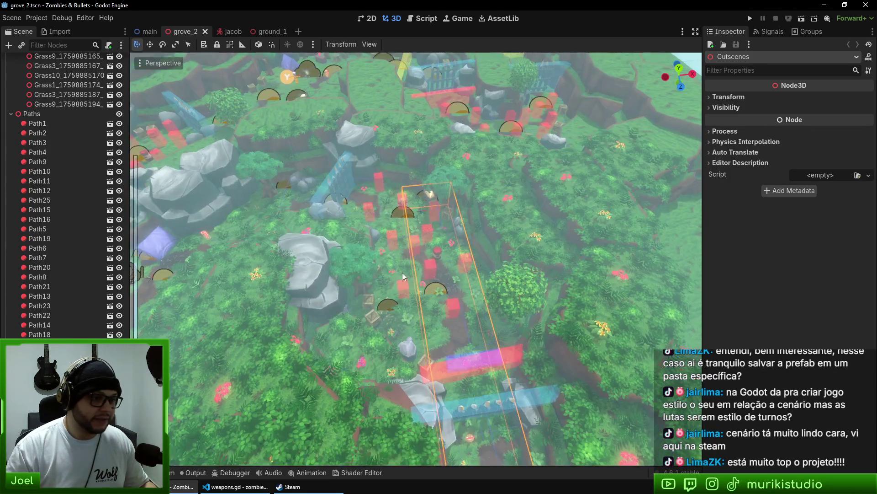
{"action": "scroll", "coordinate": [444, 273], "scroll_direction": "up", "scroll_amount": 1}
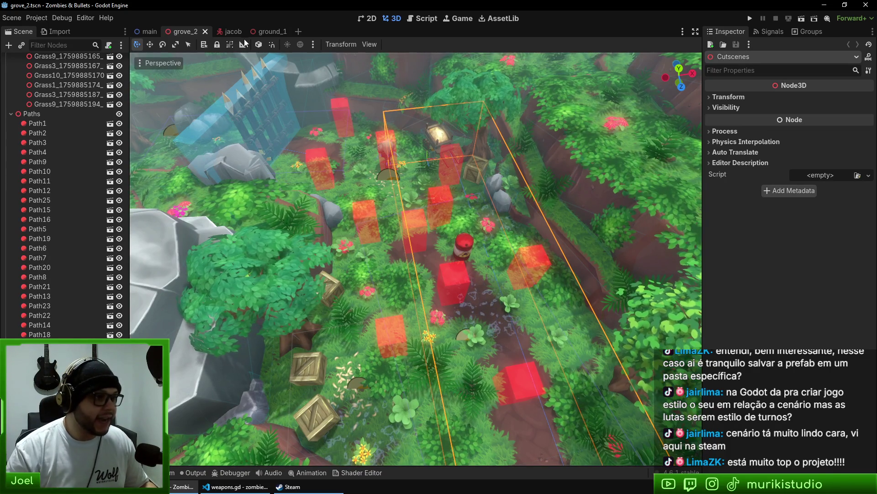
Look over the ground_1 grass plane, zooming in and out, then switch to the grove_2 scene
{"action": "left_click", "coordinate": [274, 31]}
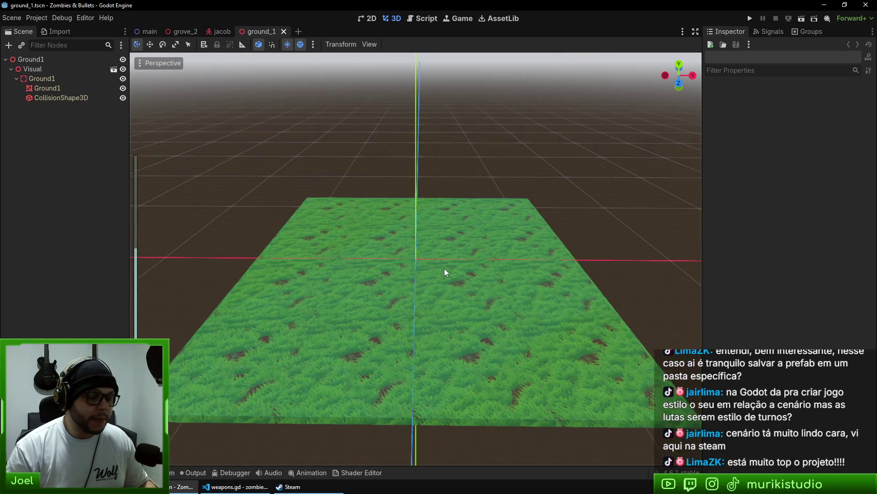
{"action": "scroll", "coordinate": [369, 234], "scroll_direction": "up", "scroll_amount": 3}
{"action": "scroll", "coordinate": [413, 253], "scroll_direction": "down", "scroll_amount": 3}
{"action": "scroll", "coordinate": [457, 320], "scroll_direction": "up", "scroll_amount": 4}
{"action": "scroll", "coordinate": [469, 264], "scroll_direction": "down", "scroll_amount": 2}
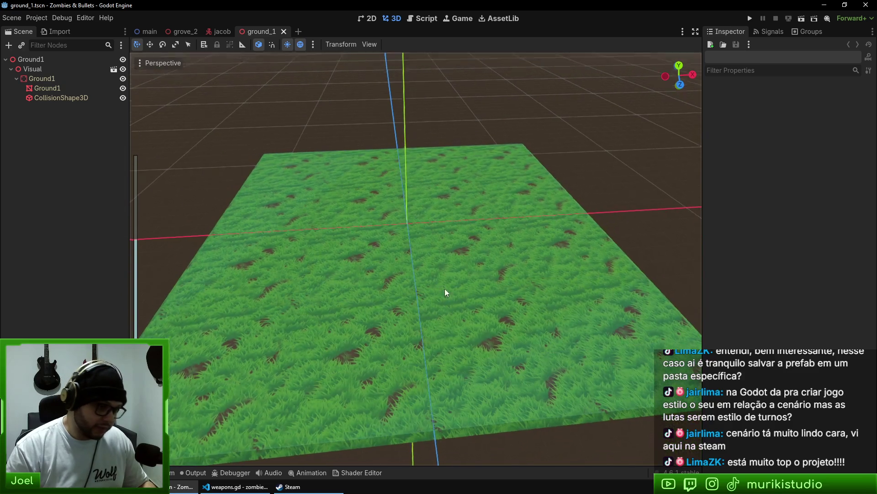
{"action": "scroll", "coordinate": [446, 295], "scroll_direction": "up", "scroll_amount": 2}
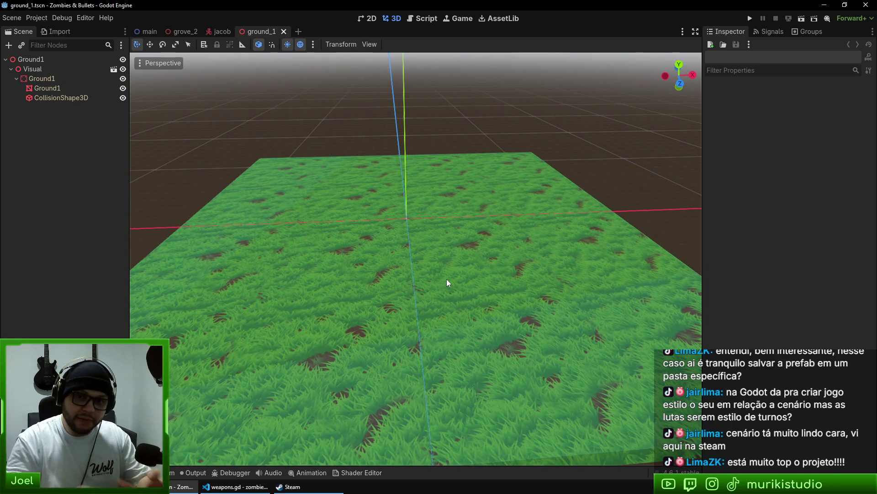
{"action": "left_click", "coordinate": [185, 31]}
Orbit and zoom around the grove_2 jungle level to inspect it
{"action": "left_click_drag", "start_coordinate": [272, 234], "coordinate": [257, 220]}
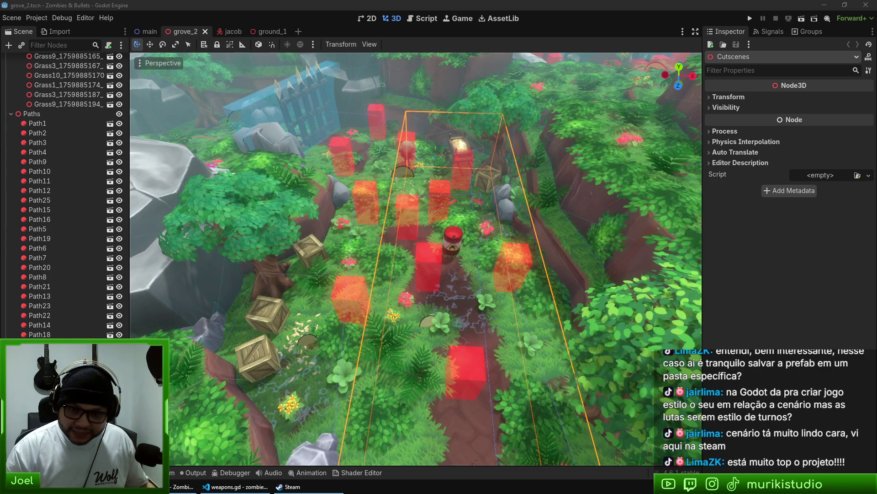
{"action": "mouse_move", "coordinate": [416, 256]}
{"action": "left_mouse_down"}
{"action": "mouse_move", "coordinate": [379, 261]}
{"action": "mouse_move", "coordinate": [388, 206]}
{"action": "left_mouse_up"}
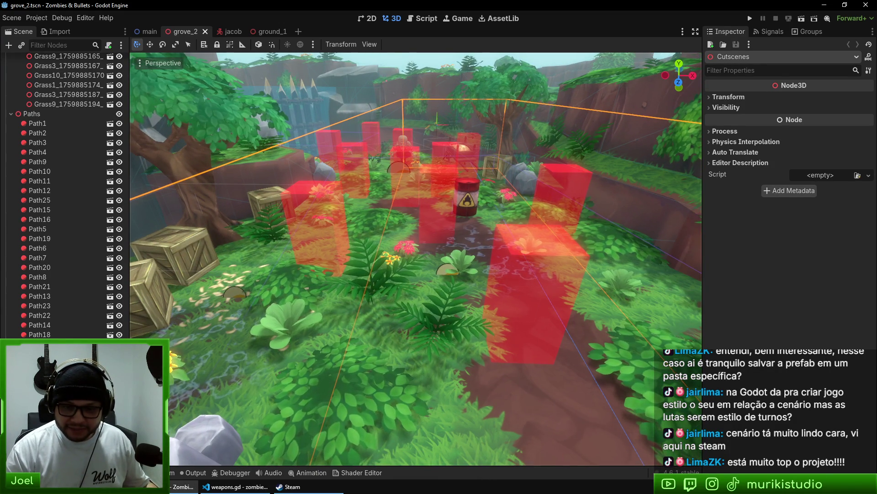
{"action": "scroll", "coordinate": [416, 256], "scroll_direction": "down", "scroll_amount": 2}
{"action": "scroll", "coordinate": [416, 256], "scroll_direction": "up", "scroll_amount": 5}
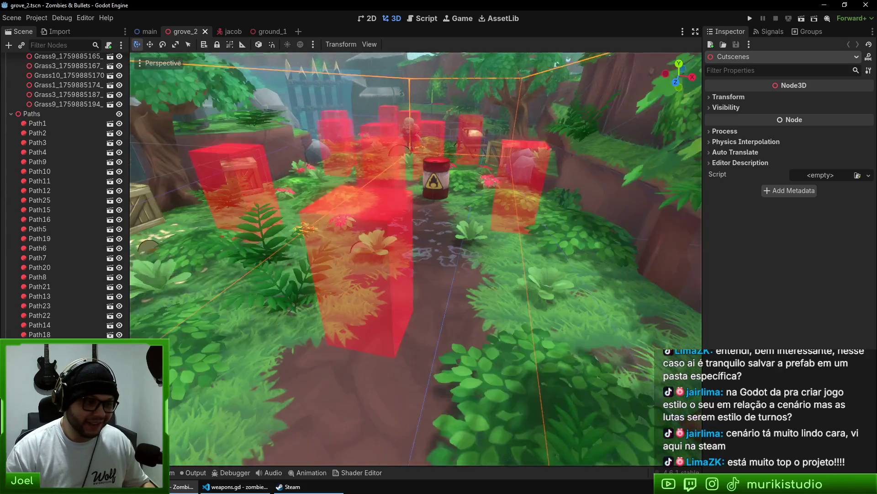
{"action": "scroll", "coordinate": [416, 255], "scroll_direction": "down", "scroll_amount": 5}
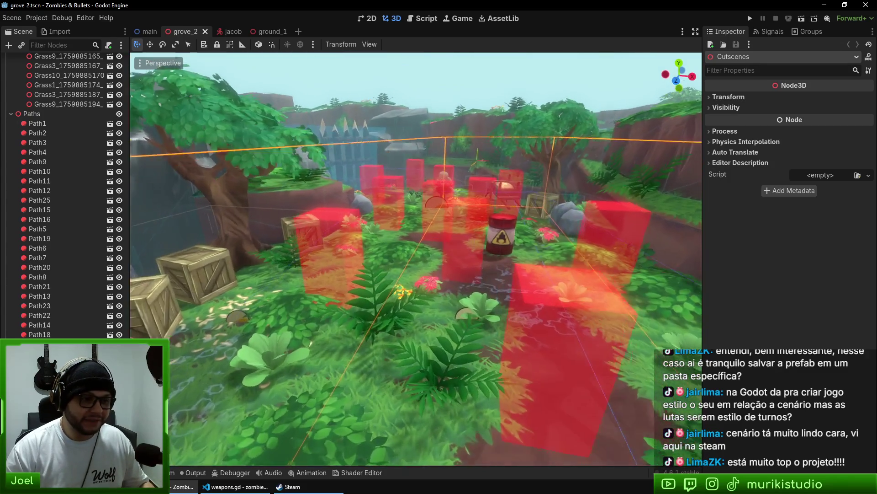
{"action": "scroll", "coordinate": [416, 256], "scroll_direction": "down", "scroll_amount": 5}
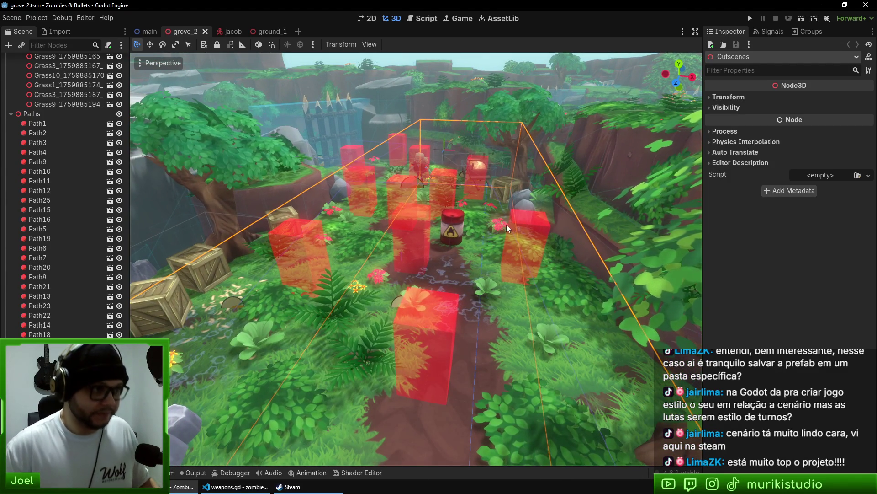
Close the jacob, ground_1 and grove_2 scenes, leaving only main open
{"action": "left_click", "coordinate": [292, 31]}
{"action": "left_click", "coordinate": [246, 32]}
{"action": "left_click", "coordinate": [205, 31]}
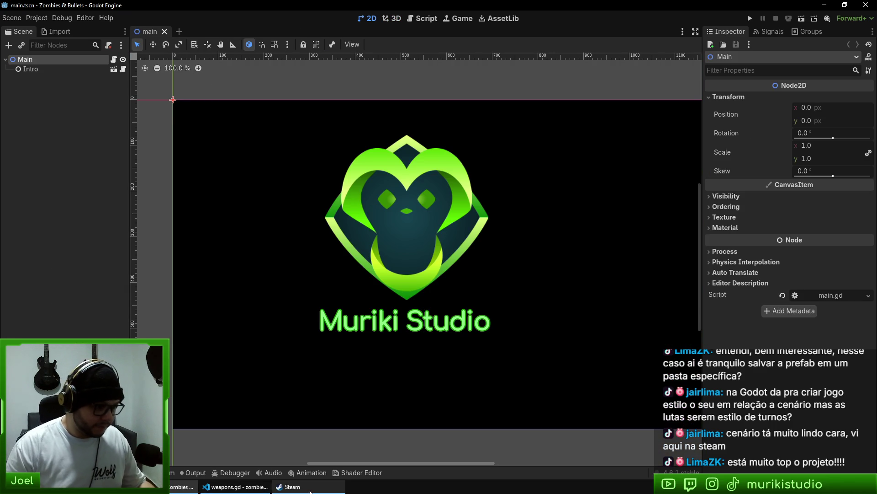
{"action": "left_click", "coordinate": [235, 486]}
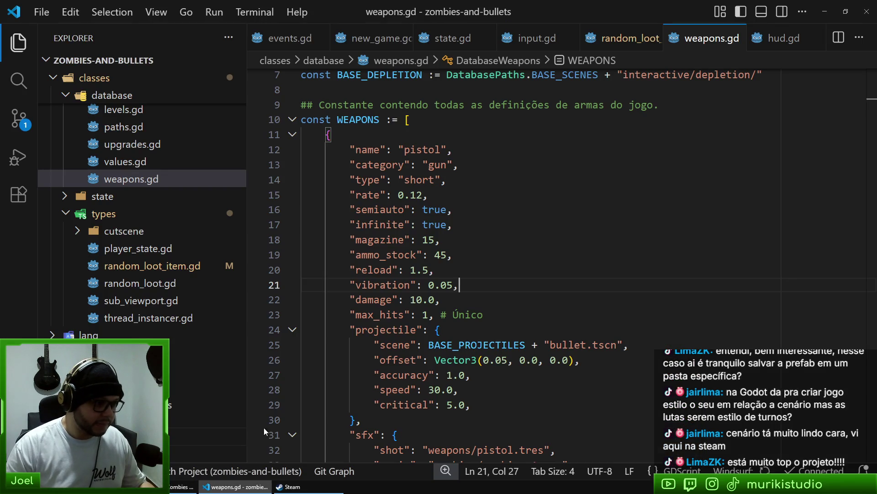
Open random_loot_item.gd's diff in Source Control and scroll through the new life and ammo loot constants
{"action": "left_click", "coordinate": [18, 117]}
{"action": "left_click", "coordinate": [114, 167]}
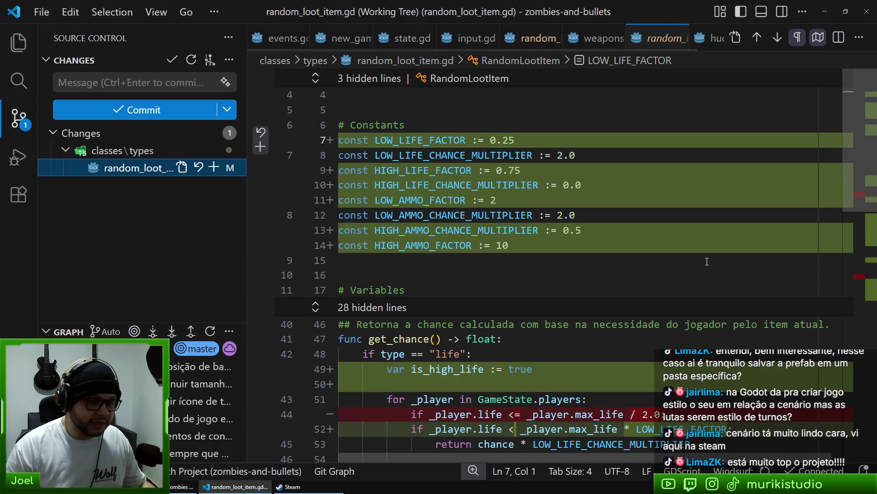
{"action": "scroll", "coordinate": [676, 273], "scroll_direction": "down", "scroll_amount": 3}
{"action": "scroll", "coordinate": [869, 257], "scroll_direction": "down", "scroll_amount": 5}
{"action": "scroll", "coordinate": [869, 256], "scroll_direction": "down", "scroll_amount": 1}
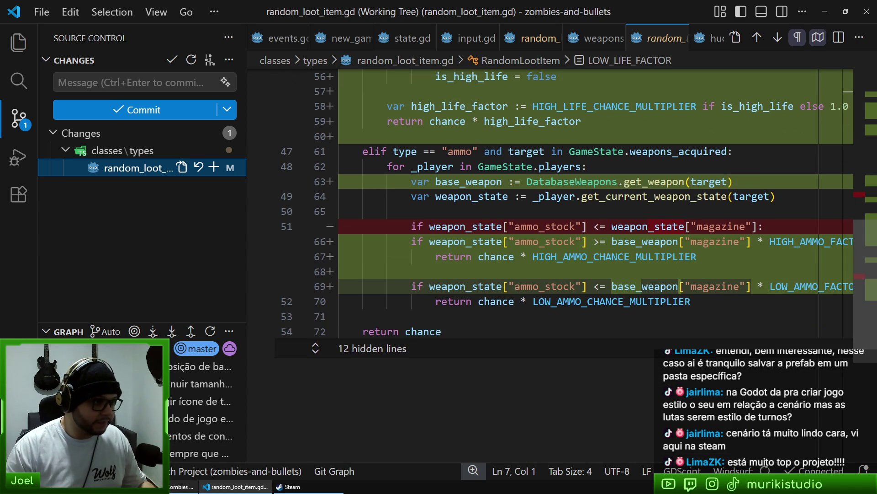
{"action": "left_click", "coordinate": [346, 270]}
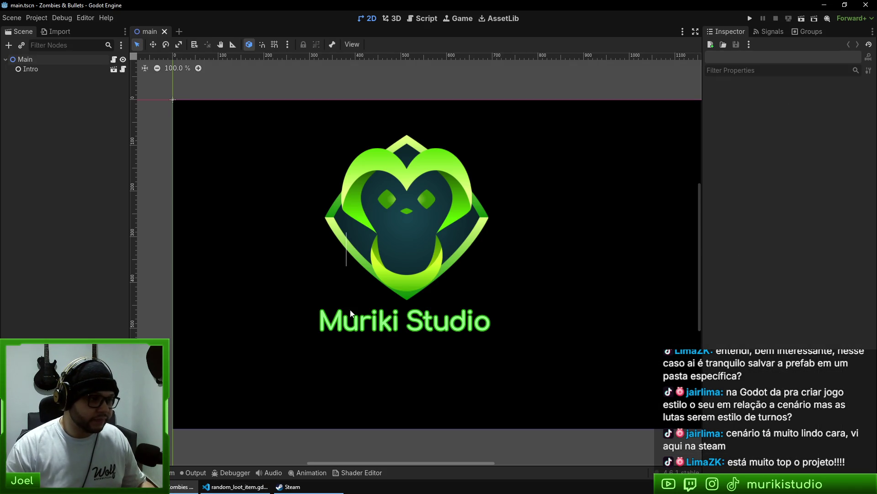
Run the Zombies & Bullets project in its debug window with F5
{"action": "key", "text": "ctrl+shift+o"}
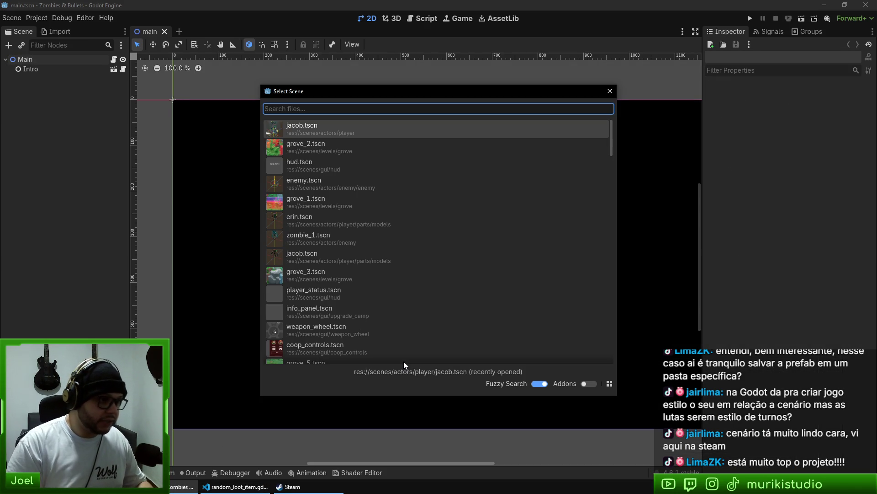
{"action": "key", "text": "Escape"}
{"action": "key", "text": "F5"}
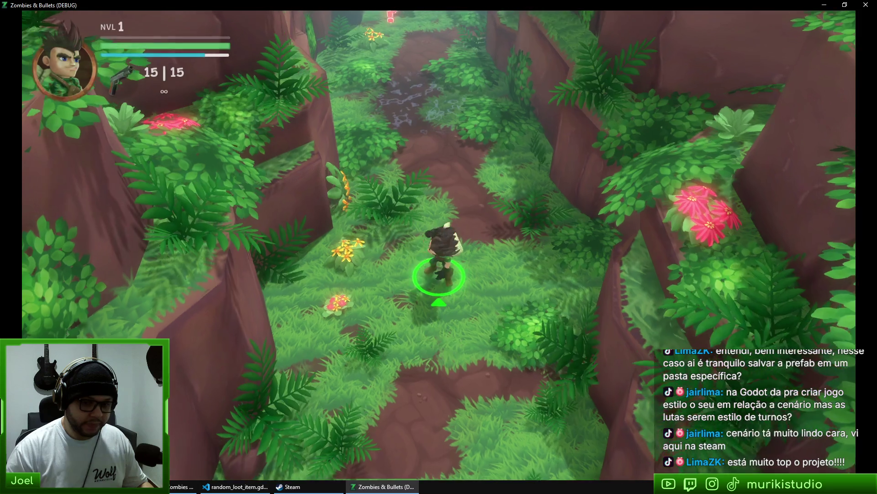
Skip the splash and cutscene, then shoot the first zombies approaching up the jungle path
{"action": "key", "text": "w"}
{"action": "key", "text": "w"}
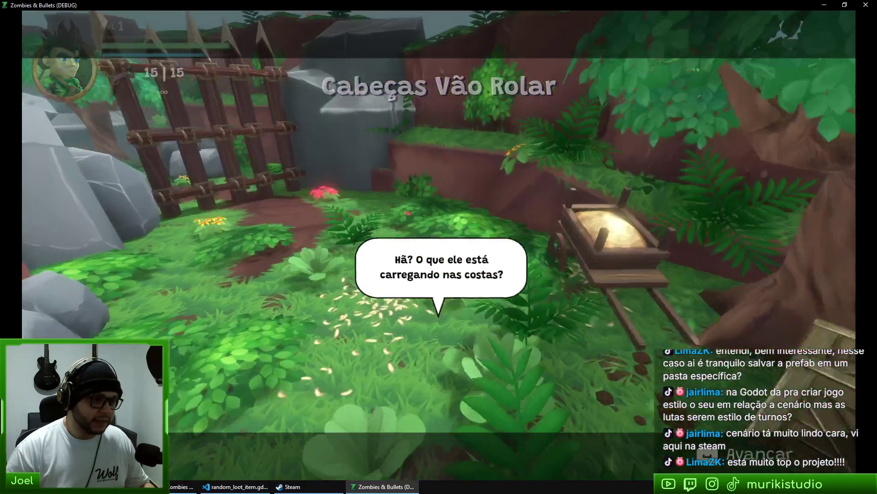
{"action": "left_click", "coordinate": [417, 135]}
{"action": "left_click", "coordinate": [425, 111]}
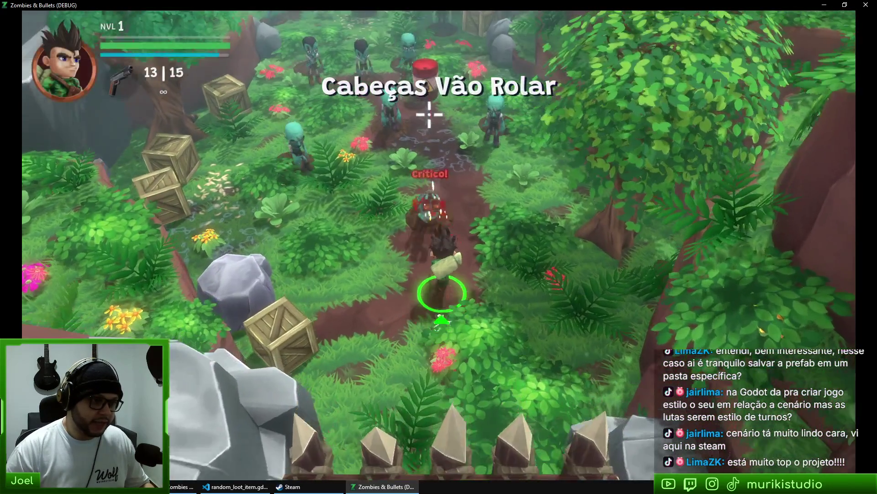
{"action": "left_click", "coordinate": [421, 117]}
{"action": "left_click", "coordinate": [421, 117]}
{"action": "left_click", "coordinate": [426, 116]}
{"action": "key", "text": "d"}
{"action": "left_click", "coordinate": [425, 121]}
{"action": "left_click", "coordinate": [421, 132]}
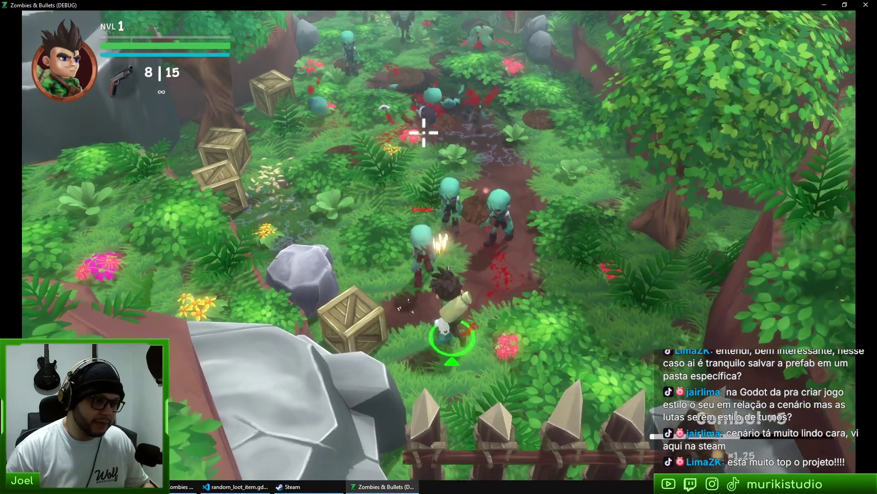
{"action": "left_click", "coordinate": [415, 144]}
{"action": "left_click", "coordinate": [375, 197]}
{"action": "left_click", "coordinate": [320, 251]}
{"action": "left_click", "coordinate": [308, 293]}
{"action": "left_click", "coordinate": [315, 318]}
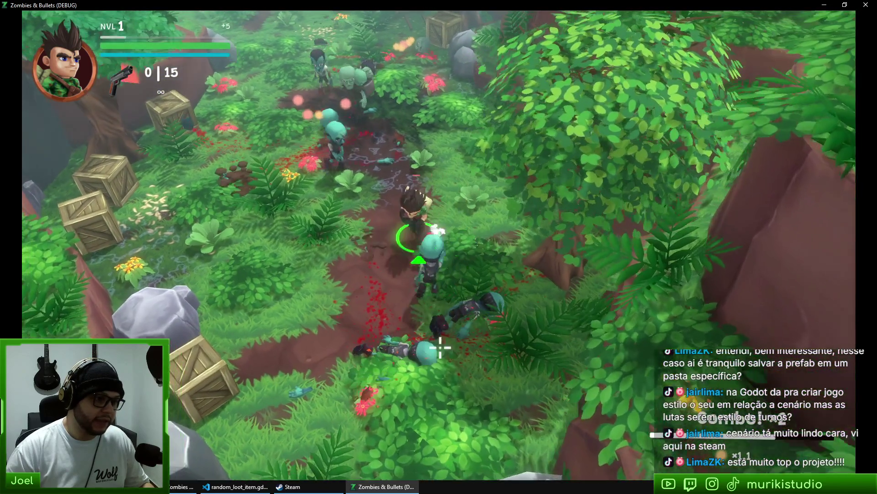
{"action": "key", "text": "s"}
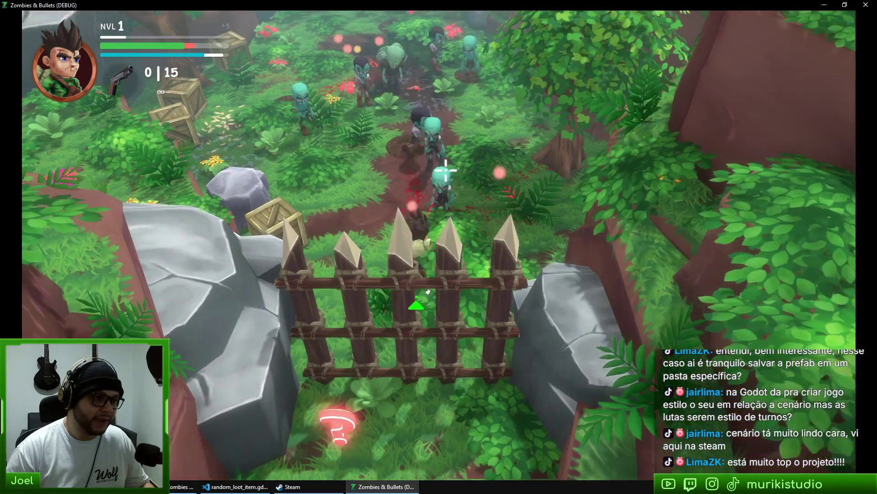
Reload and push up the path, shooting zombies and falling back behind the fence
{"action": "key", "text": "w"}
{"action": "key", "text": "r"}
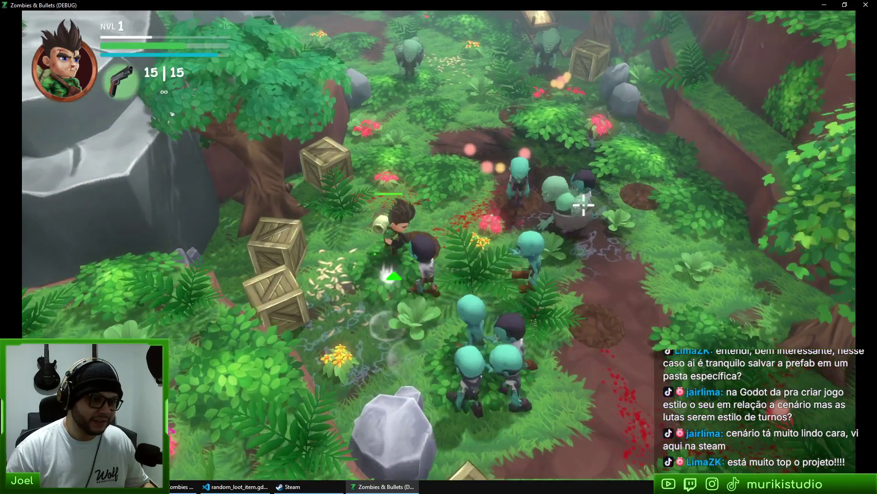
{"action": "left_click", "coordinate": [565, 264]}
{"action": "key", "text": "w"}
{"action": "left_click", "coordinate": [493, 315]}
{"action": "left_click", "coordinate": [443, 335]}
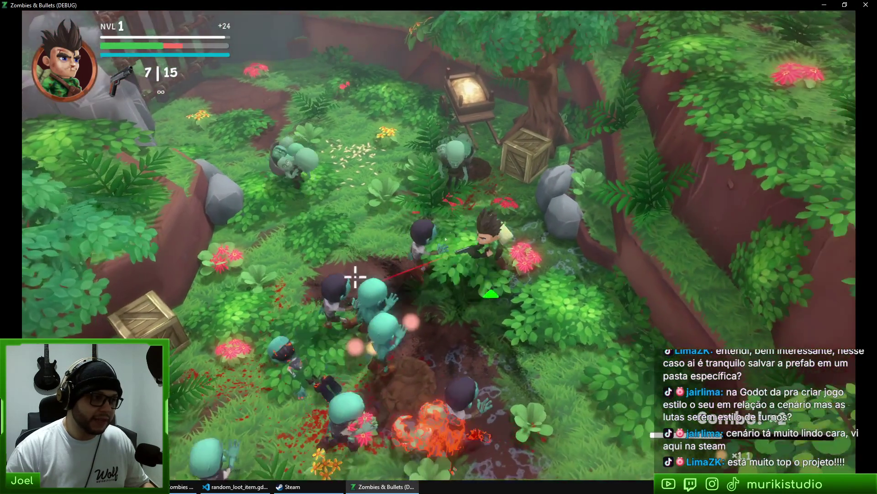
{"action": "key", "text": "d"}
{"action": "left_click", "coordinate": [358, 270]}
{"action": "key", "text": "s"}
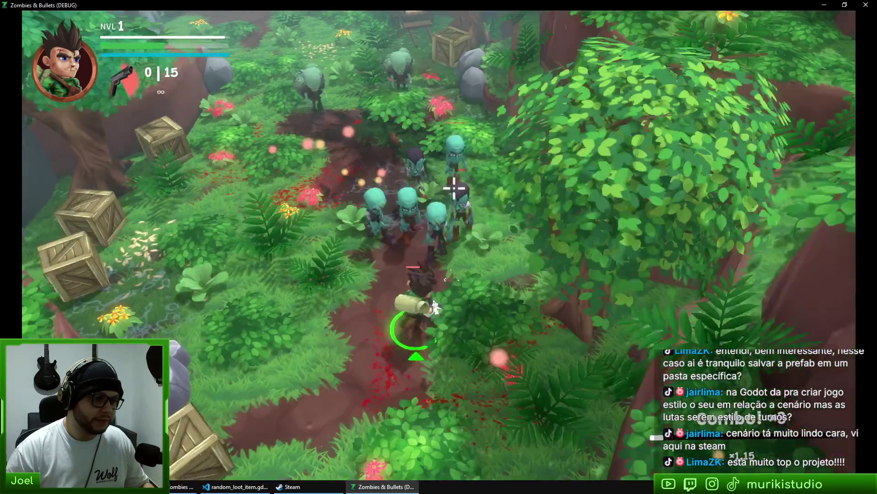
{"action": "left_click", "coordinate": [434, 129]}
{"action": "key", "text": "w"}
{"action": "left_click", "coordinate": [435, 127]}
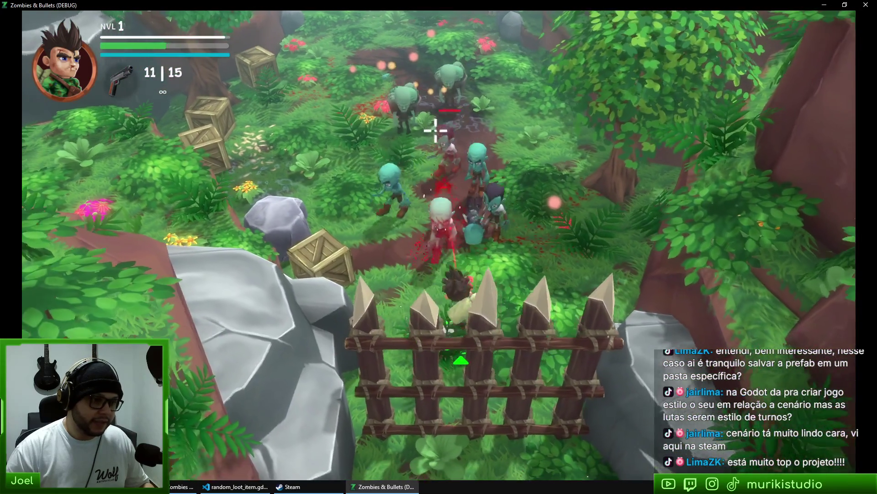
{"action": "left_click", "coordinate": [407, 142]}
{"action": "left_click", "coordinate": [392, 156]}
{"action": "left_click", "coordinate": [380, 164]}
Keep advancing up the path, reloading and shooting the pursuing zombies
{"action": "key", "text": "w"}
{"action": "left_click", "coordinate": [381, 164]}
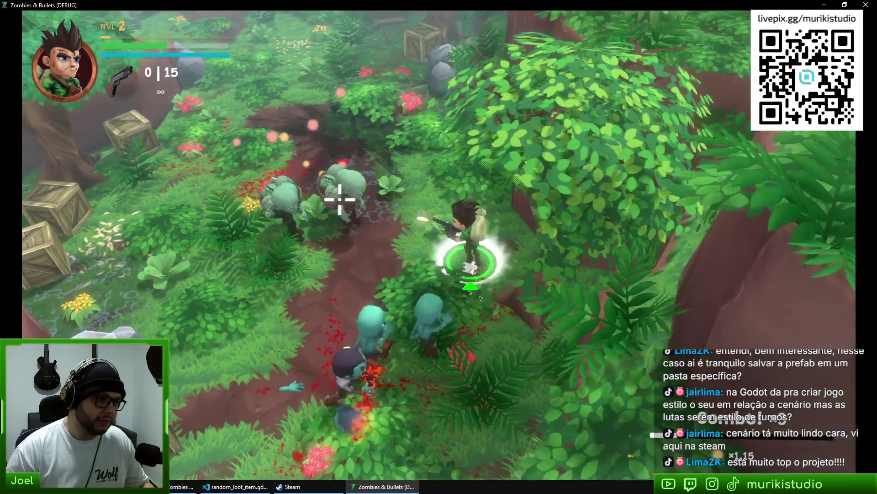
{"action": "left_click", "coordinate": [343, 196]}
{"action": "left_click", "coordinate": [314, 274]}
{"action": "left_click", "coordinate": [389, 303]}
{"action": "key", "text": "w"}
{"action": "left_click", "coordinate": [525, 317]}
{"action": "left_click", "coordinate": [549, 329]}
{"action": "left_click", "coordinate": [576, 320]}
{"action": "left_click", "coordinate": [554, 239]}
{"action": "left_click", "coordinate": [478, 178]}
{"action": "key", "text": "s"}
{"action": "left_click", "coordinate": [457, 176]}
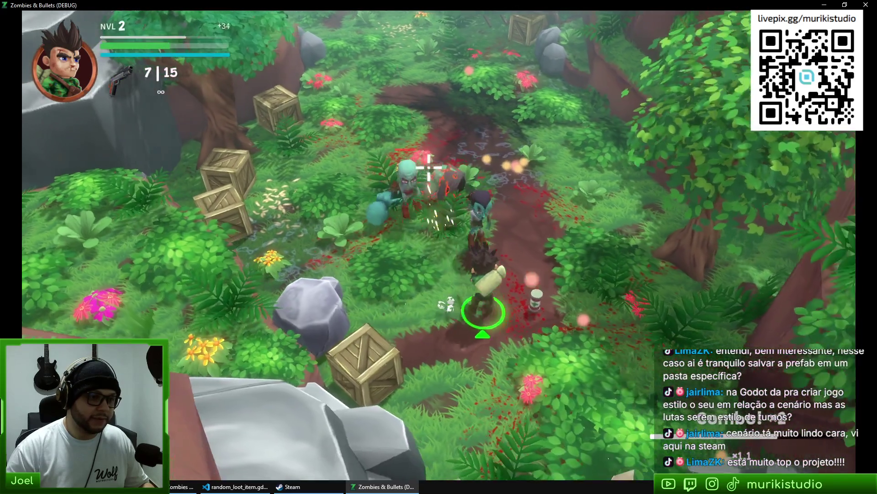
{"action": "left_click", "coordinate": [421, 173]}
{"action": "left_click", "coordinate": [411, 167]}
{"action": "left_click", "coordinate": [380, 178]}
{"action": "key", "text": "w"}
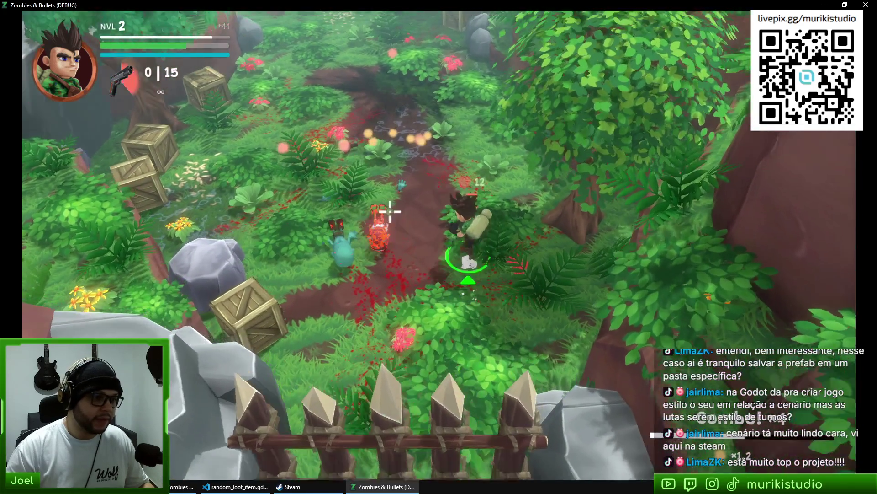
{"action": "key", "text": "w"}
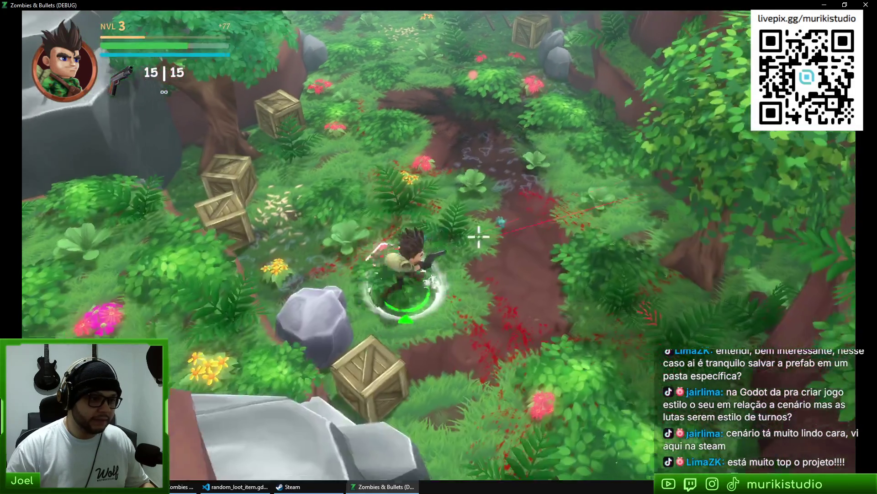
Stop the game with F8, run it again and skip the title splash
{"action": "key", "text": "F8"}
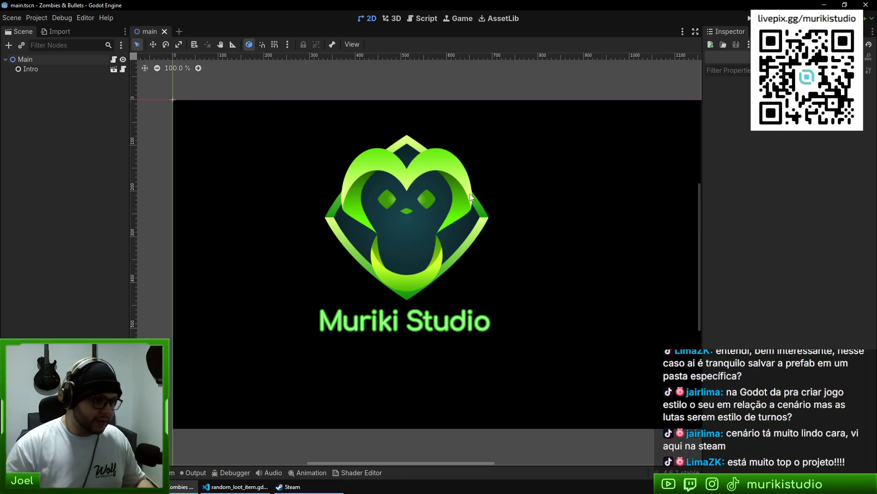
{"action": "key", "text": "ctrl+shift+o"}
{"action": "key", "text": "Escape"}
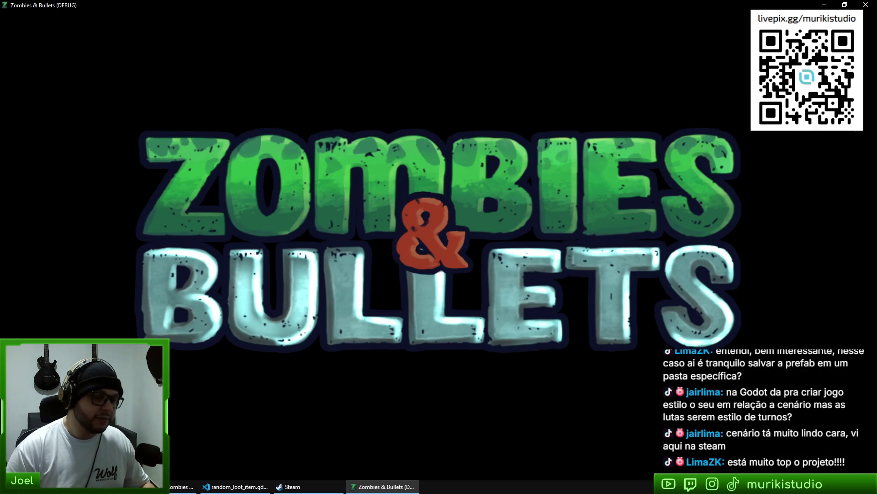
{"action": "key", "text": "w"}
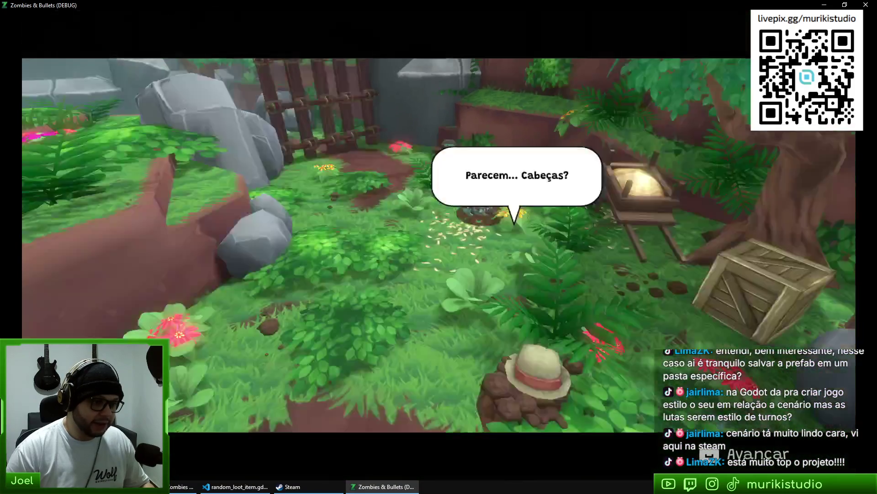
Advance past the cutscene and shoot zombies up the path and in the clearing
{"action": "key", "text": "Return"}
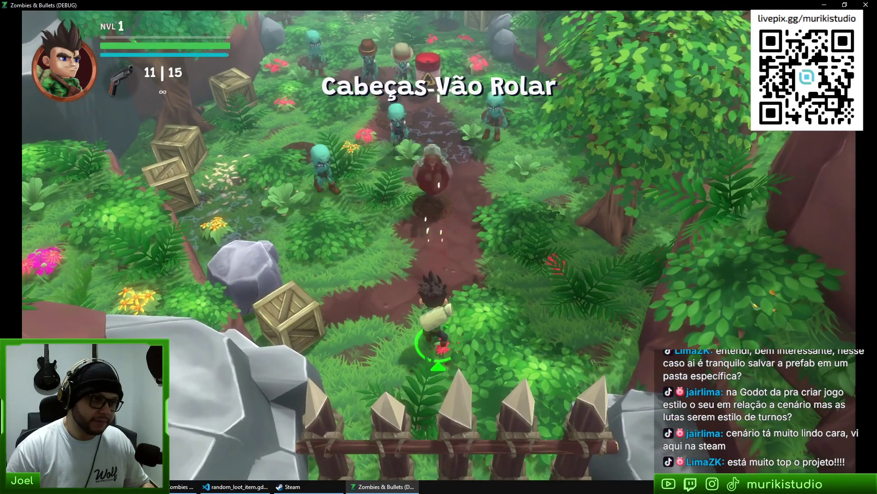
{"action": "key", "text": "w"}
{"action": "left_click", "coordinate": [439, 97]}
{"action": "left_click", "coordinate": [439, 100]}
{"action": "left_click", "coordinate": [438, 109]}
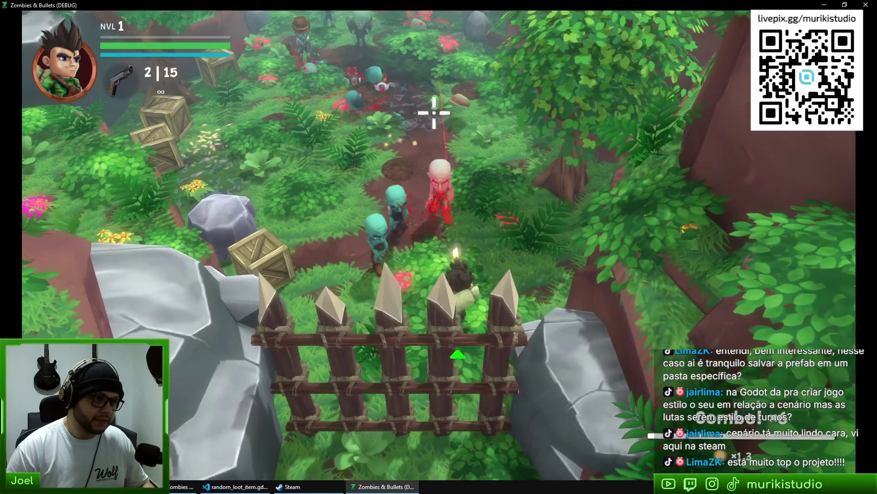
{"action": "left_click", "coordinate": [389, 147]}
{"action": "left_click", "coordinate": [329, 187]}
{"action": "left_click", "coordinate": [319, 210]}
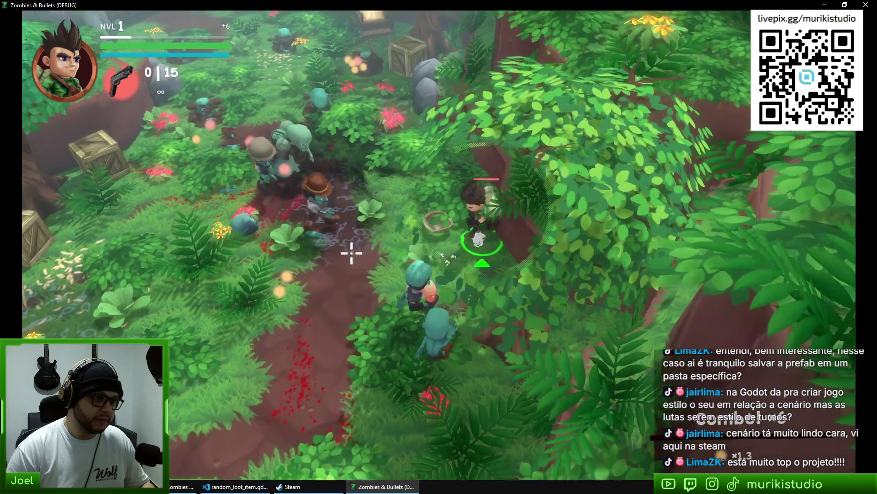
{"action": "left_click", "coordinate": [249, 215]}
{"action": "left_click", "coordinate": [252, 228]}
{"action": "left_click", "coordinate": [255, 242]}
{"action": "left_click", "coordinate": [279, 270]}
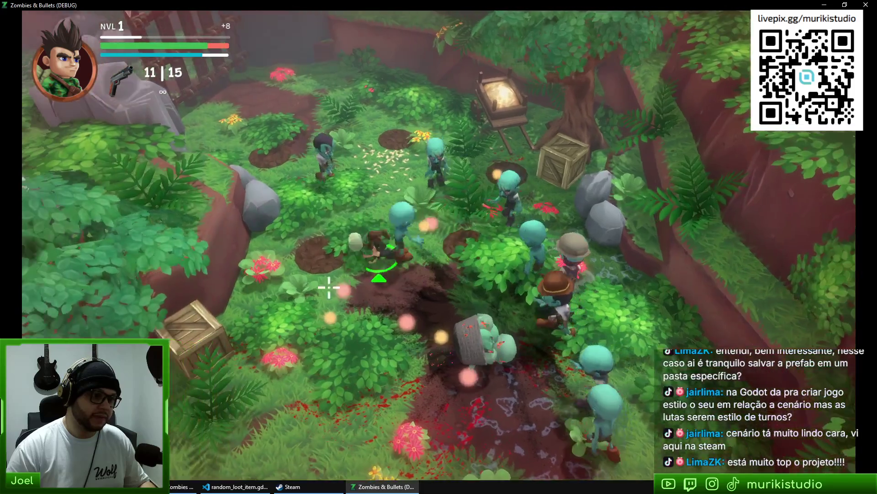
Head south, shoot the approaching zombie group down to the last round, then reload
{"action": "key", "text": "s"}
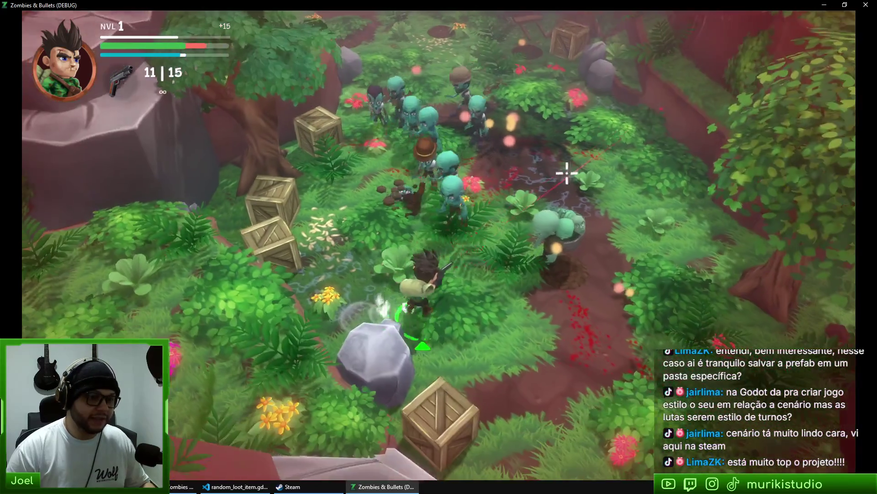
{"action": "left_click", "coordinate": [571, 174]}
{"action": "left_click", "coordinate": [539, 151]}
{"action": "left_click", "coordinate": [524, 137]}
{"action": "left_click", "coordinate": [446, 118]}
{"action": "left_click", "coordinate": [370, 148]}
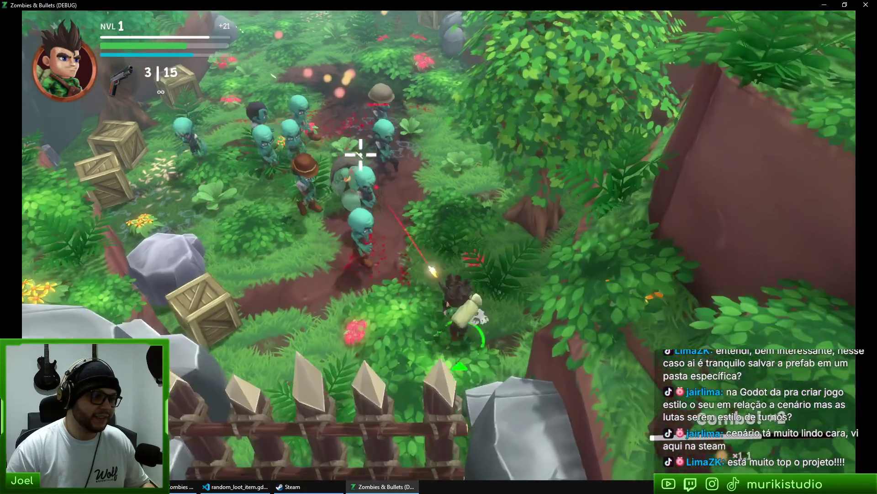
{"action": "left_click", "coordinate": [414, 139]}
{"action": "key", "text": "w"}
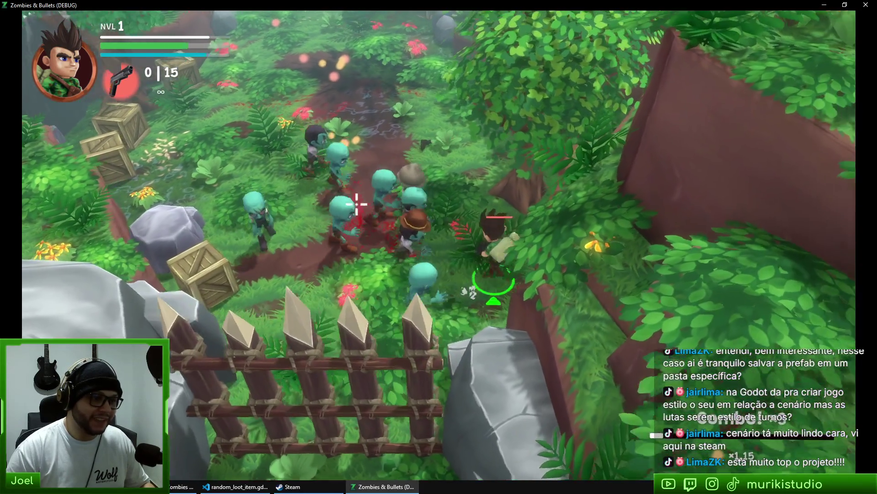
Shoot down the zombies surrounding the character on the path
{"action": "left_click", "coordinate": [503, 310]}
{"action": "left_click", "coordinate": [585, 361]}
{"action": "left_click", "coordinate": [594, 357]}
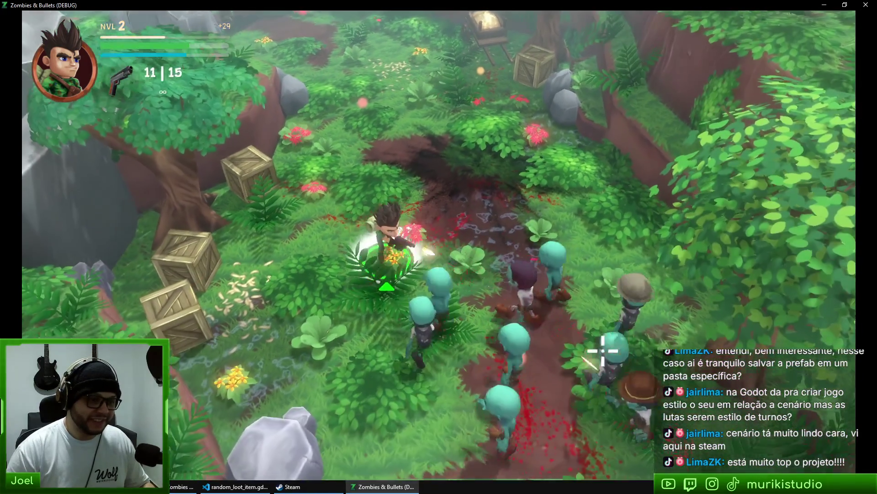
{"action": "left_click", "coordinate": [585, 329]}
{"action": "left_click", "coordinate": [571, 311]}
{"action": "left_click", "coordinate": [563, 293]}
{"action": "left_click", "coordinate": [564, 279]}
{"action": "left_click", "coordinate": [567, 265]}
{"action": "left_click", "coordinate": [568, 255]}
{"action": "left_click", "coordinate": [568, 254]}
{"action": "left_click", "coordinate": [567, 253]}
{"action": "left_click", "coordinate": [521, 279]}
{"action": "left_click", "coordinate": [472, 303]}
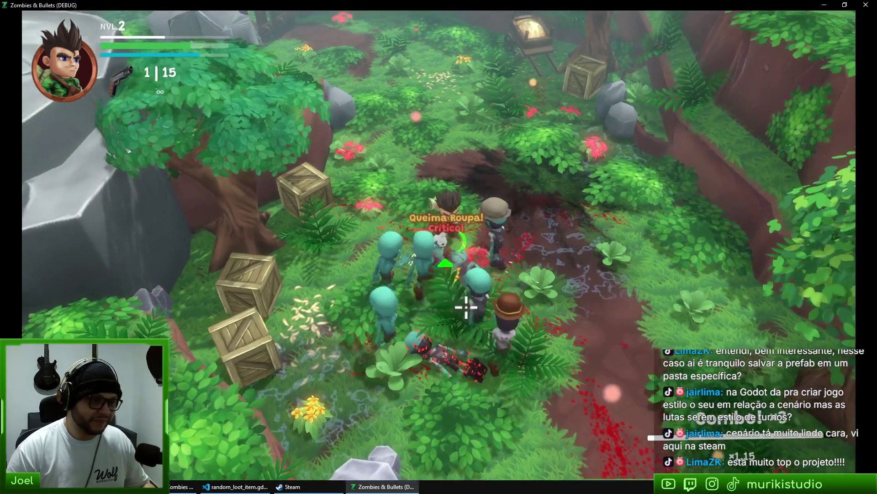
{"action": "left_click", "coordinate": [447, 303]}
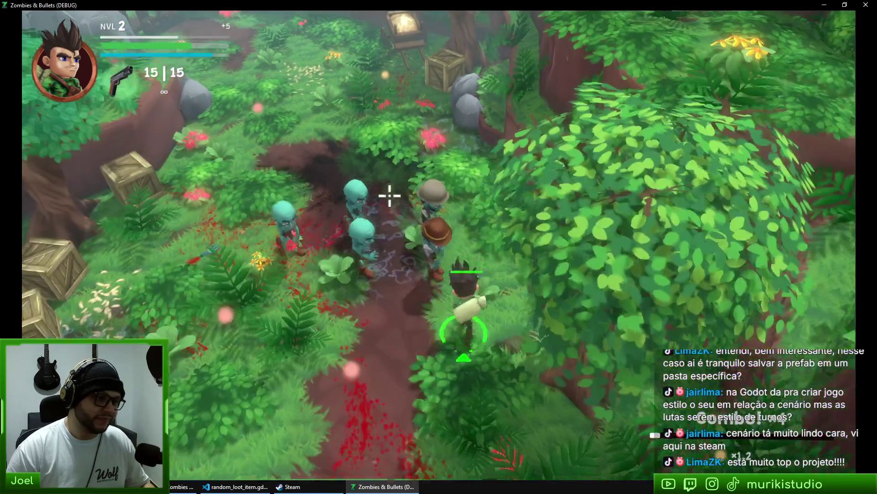
Shoot the next group of zombies ahead on the path
{"action": "left_click", "coordinate": [425, 181]}
{"action": "left_click", "coordinate": [447, 176]}
{"action": "left_click", "coordinate": [475, 175]}
{"action": "left_click", "coordinate": [512, 173]}
{"action": "left_click", "coordinate": [519, 164]}
{"action": "left_click", "coordinate": [507, 155]}
{"action": "left_click", "coordinate": [484, 150]}
{"action": "left_click", "coordinate": [457, 148]}
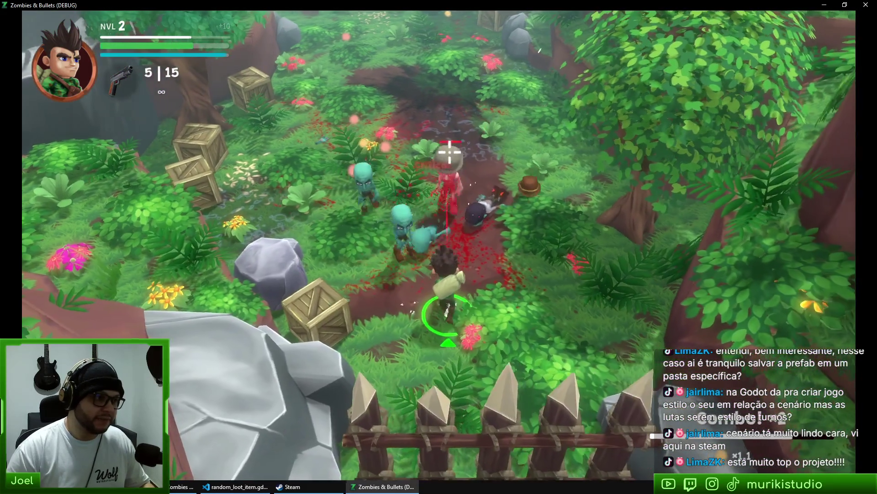
{"action": "left_click", "coordinate": [429, 155]}
{"action": "left_click", "coordinate": [402, 170]}
Finish off the last zombies, collect the experience and stop the game with F8
{"action": "left_click", "coordinate": [397, 173]}
{"action": "left_click", "coordinate": [365, 201]}
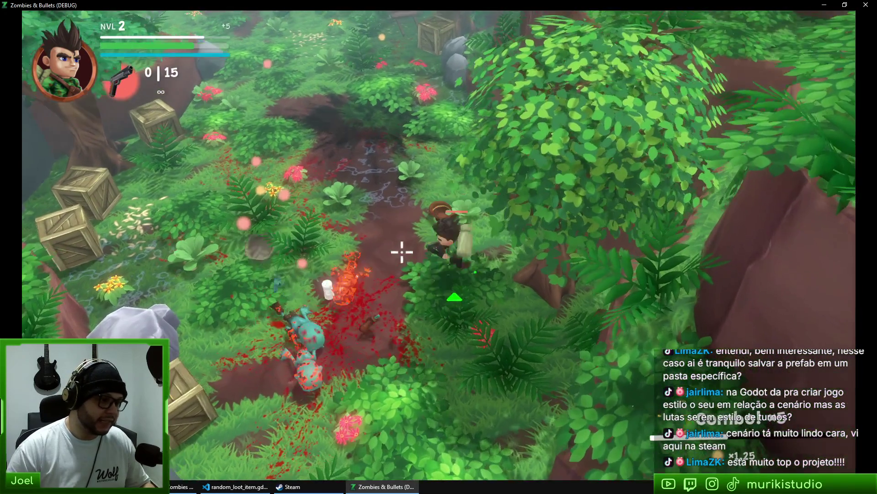
{"action": "key", "text": "w"}
{"action": "key", "text": "a"}
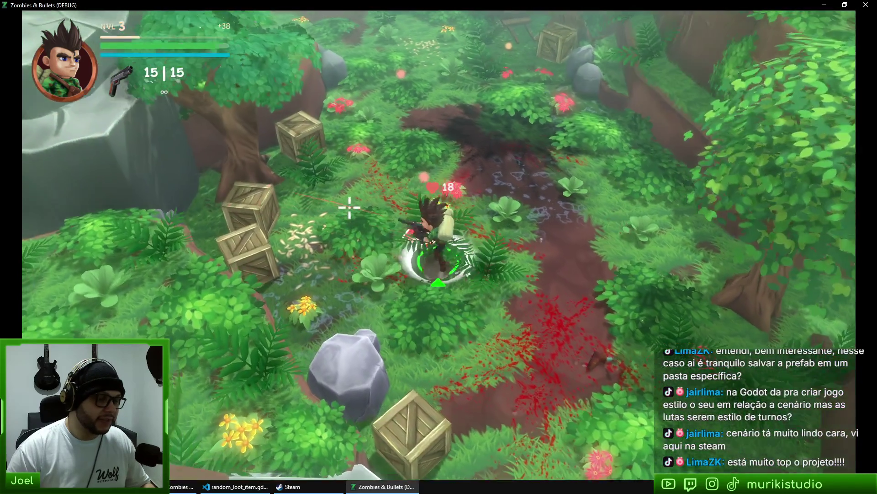
{"action": "key", "text": "F8"}
{"action": "key", "text": "ctrl+shift+o"}
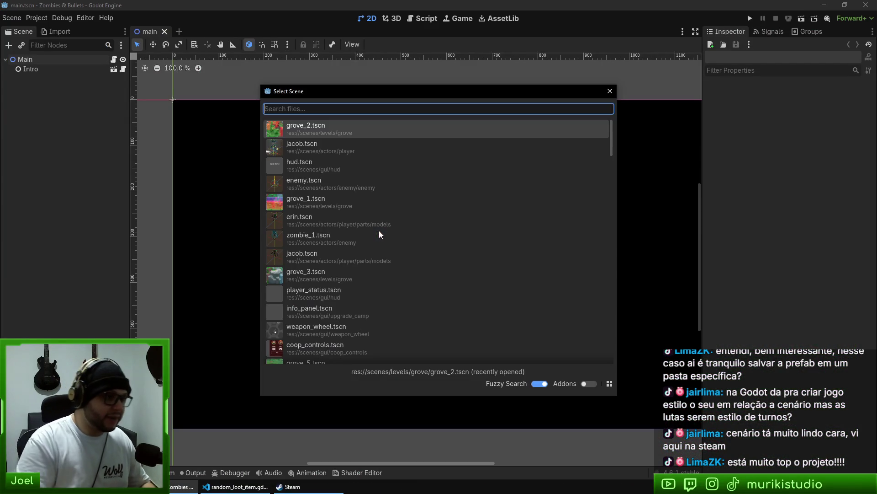
Dismiss the scene search, walk north into the opening cutscene and skip its dialogue
{"action": "key", "text": "Escape"}
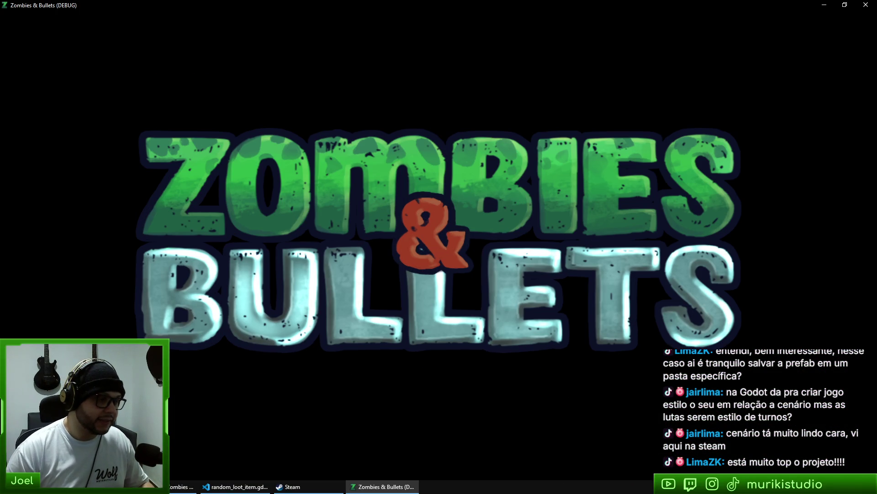
{"action": "key", "text": "w"}
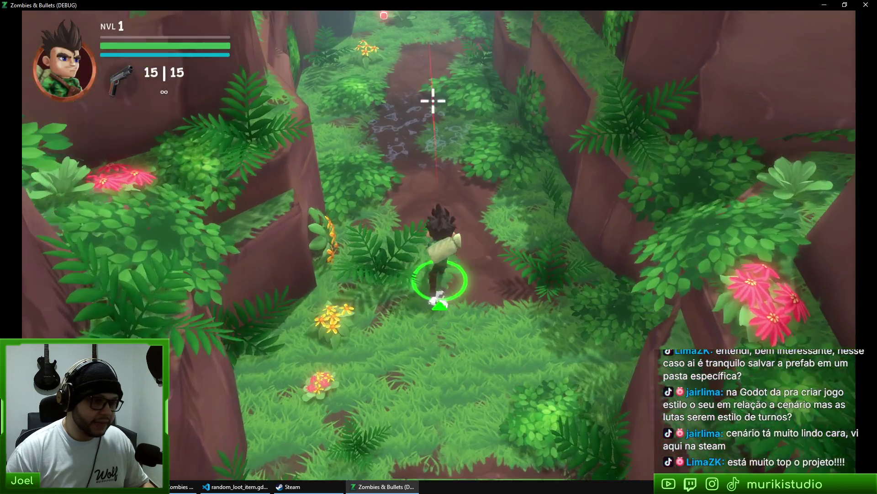
{"action": "key", "text": "w"}
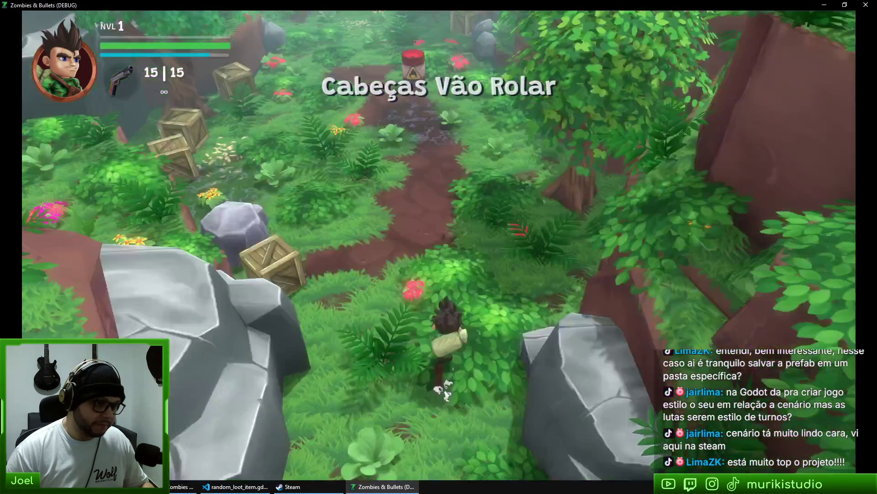
{"action": "key", "text": "Return"}
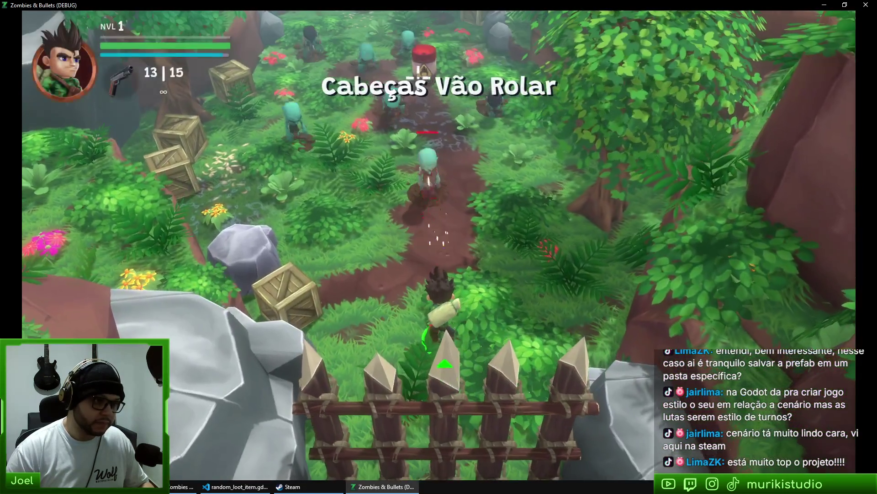
Shoot down the zombies advancing along the path, reloading after the last round
{"action": "left_click", "coordinate": [352, 94]}
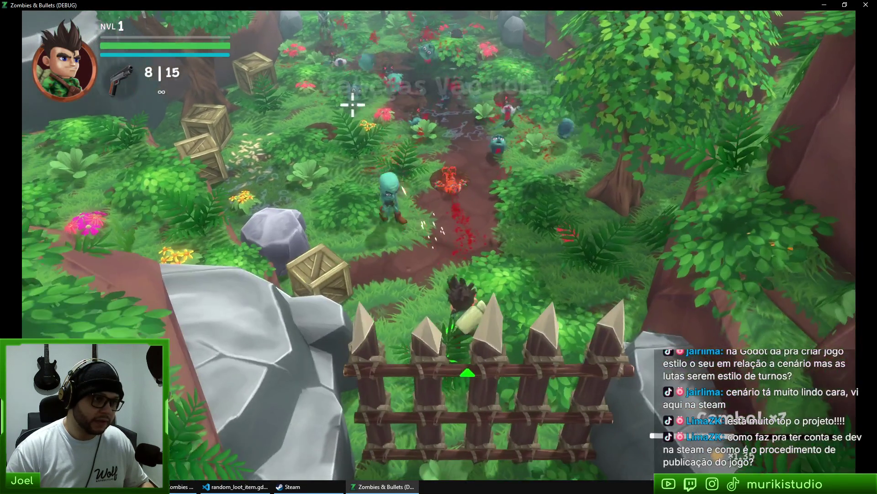
{"action": "left_click", "coordinate": [353, 115]}
{"action": "left_click", "coordinate": [353, 115]}
{"action": "left_click", "coordinate": [352, 115]}
{"action": "left_click", "coordinate": [389, 44]}
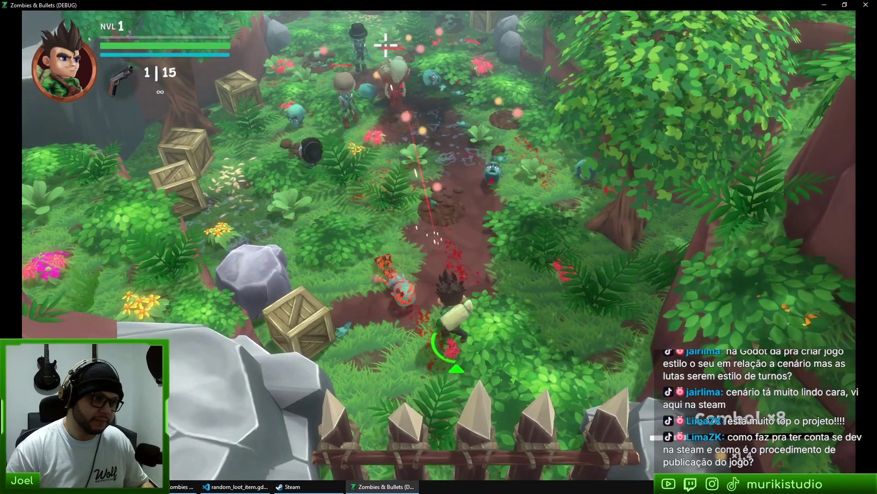
{"action": "left_click", "coordinate": [385, 45]}
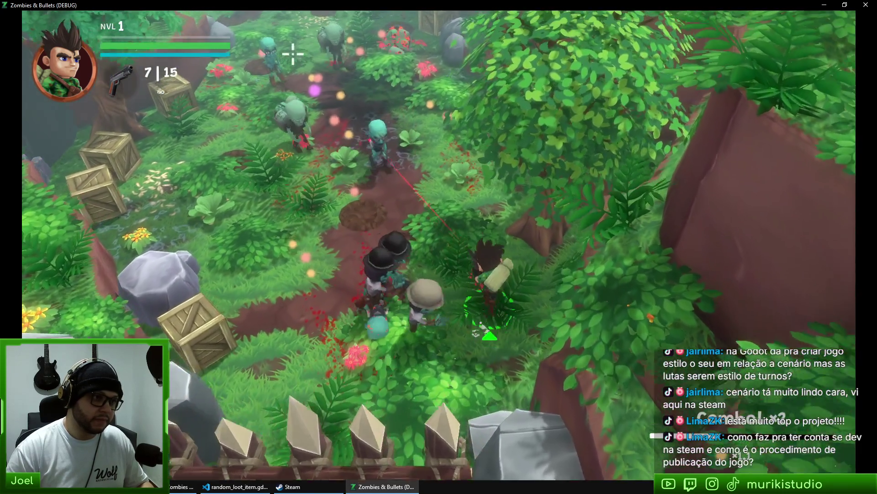
{"action": "left_click", "coordinate": [297, 57]}
{"action": "left_click", "coordinate": [307, 57]}
{"action": "left_click", "coordinate": [307, 78]}
{"action": "left_click", "coordinate": [307, 102]}
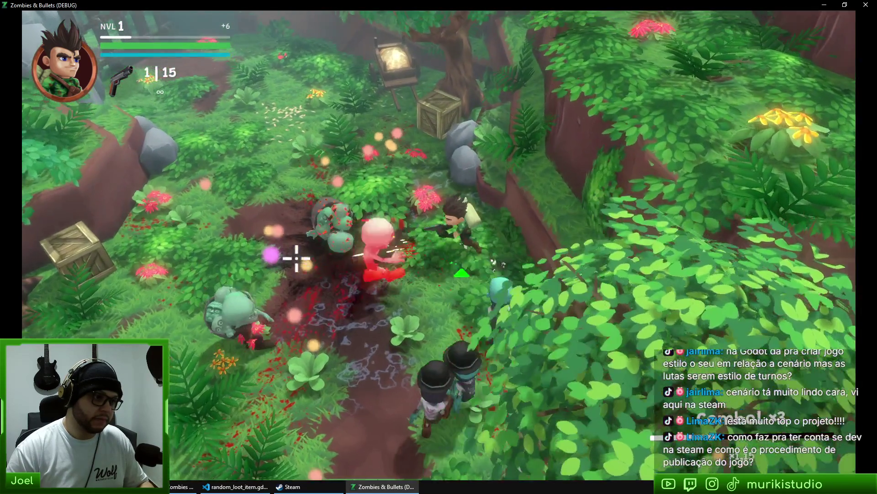
{"action": "left_click", "coordinate": [462, 313]}
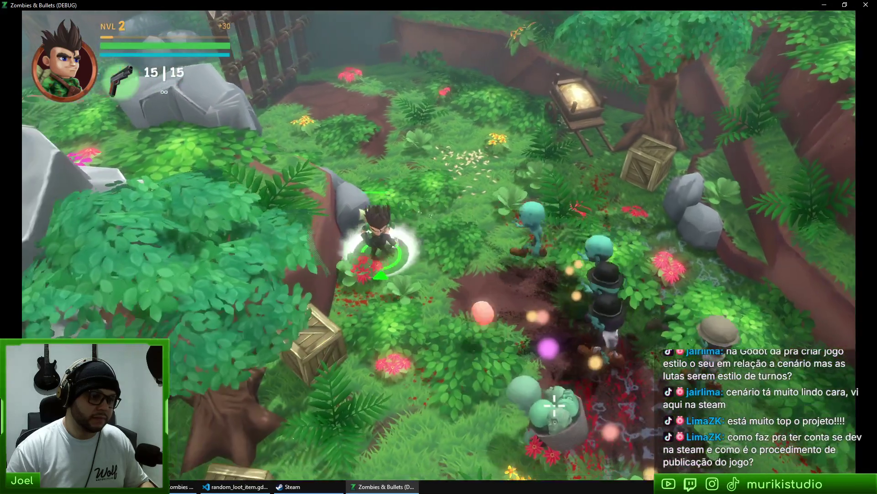
{"action": "left_click", "coordinate": [432, 171]}
{"action": "left_click", "coordinate": [417, 170]}
{"action": "left_click", "coordinate": [403, 170]}
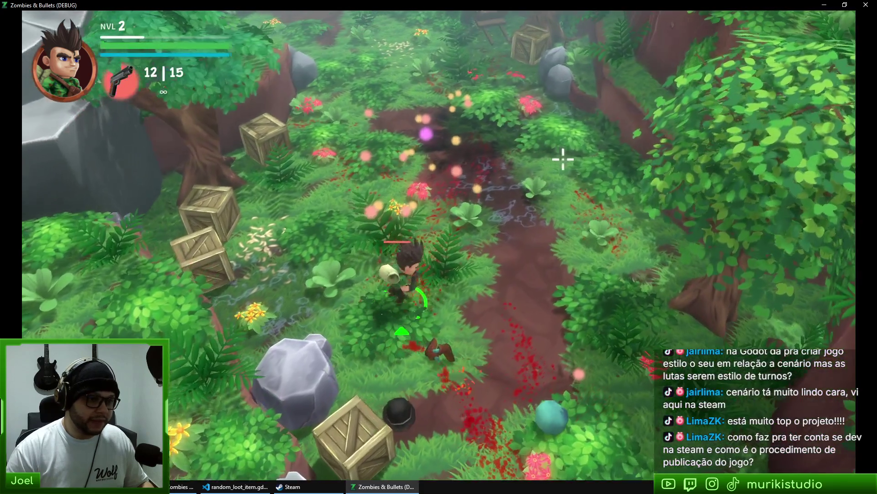
Walk north through the forest collecting experience orbs, then head down-left
{"action": "key", "text": "w"}
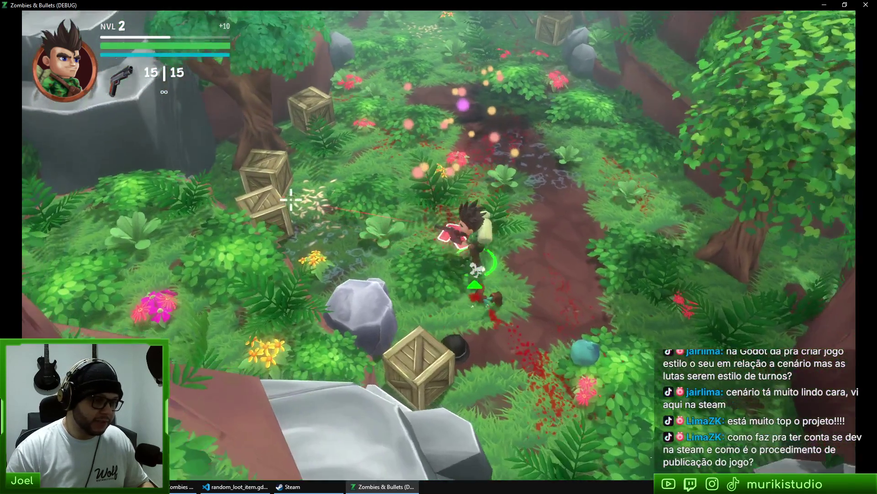
{"action": "key", "text": "w"}
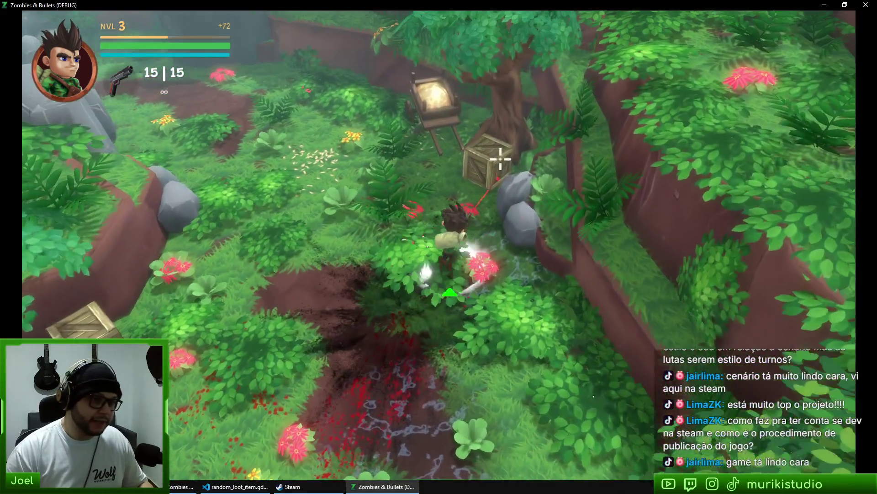
{"action": "key", "text": "s"}
{"action": "key", "text": "a"}
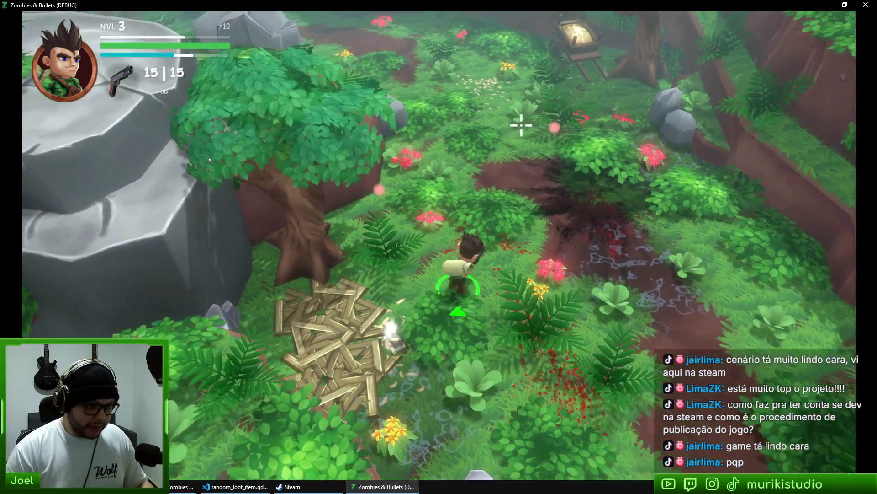
Walk over to the wooden crate and smash it open
{"action": "key", "text": "w"}
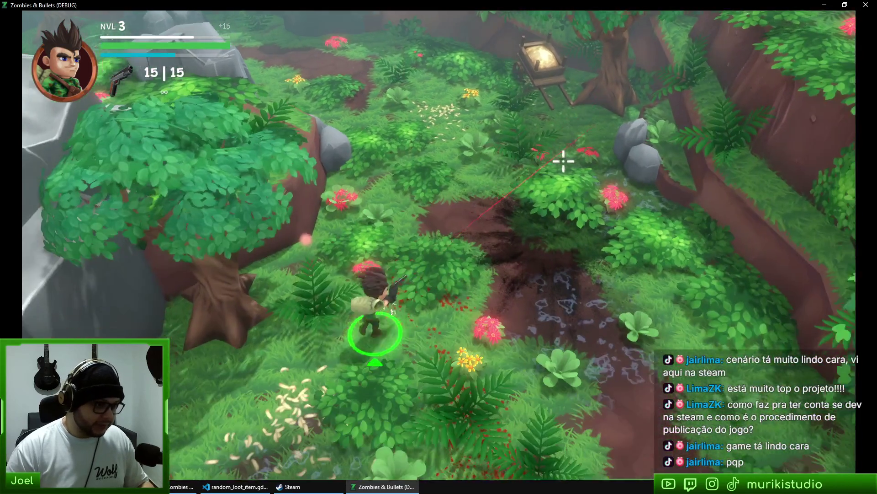
{"action": "key", "text": "s"}
{"action": "key", "text": "d"}
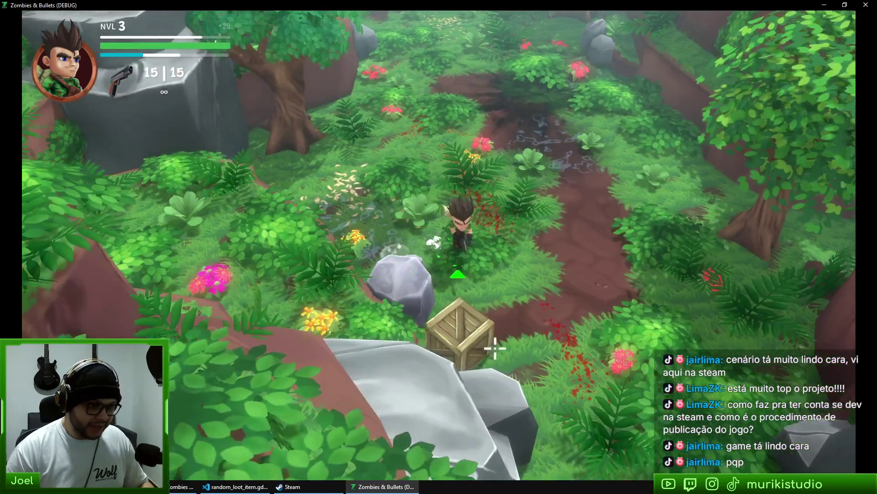
{"action": "left_click", "coordinate": [462, 237]}
Explore south, east toward the lantern cart, then west toward the tent and campfire
{"action": "key", "text": "w"}
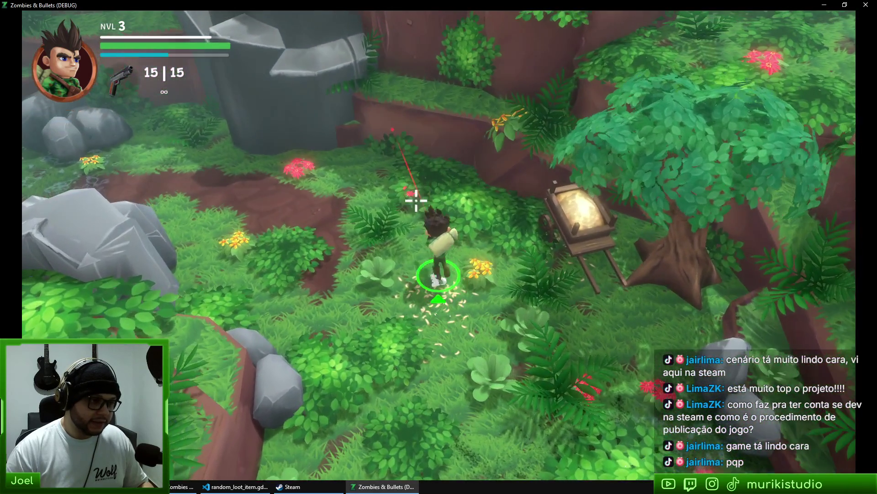
{"action": "key", "text": "s"}
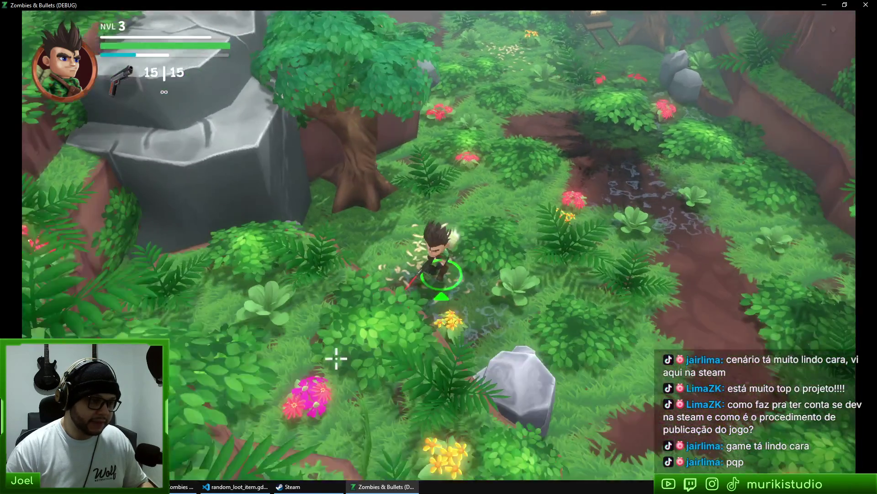
{"action": "key", "text": "d"}
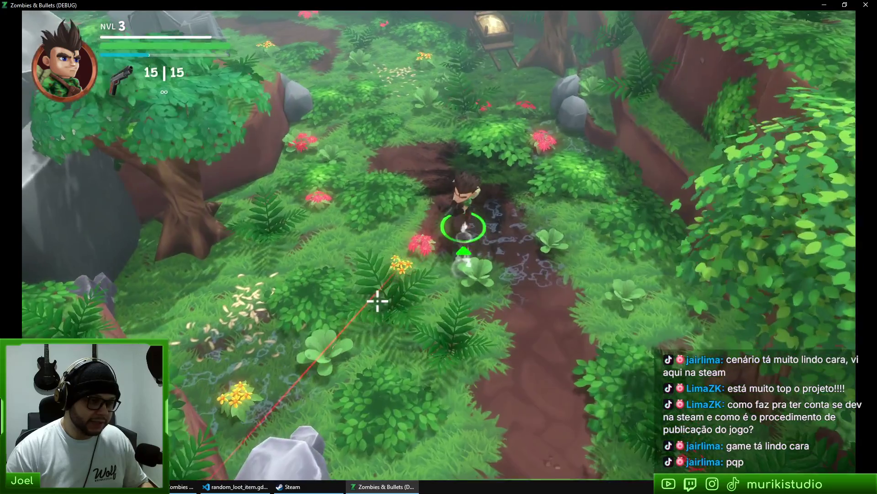
{"action": "key", "text": "w"}
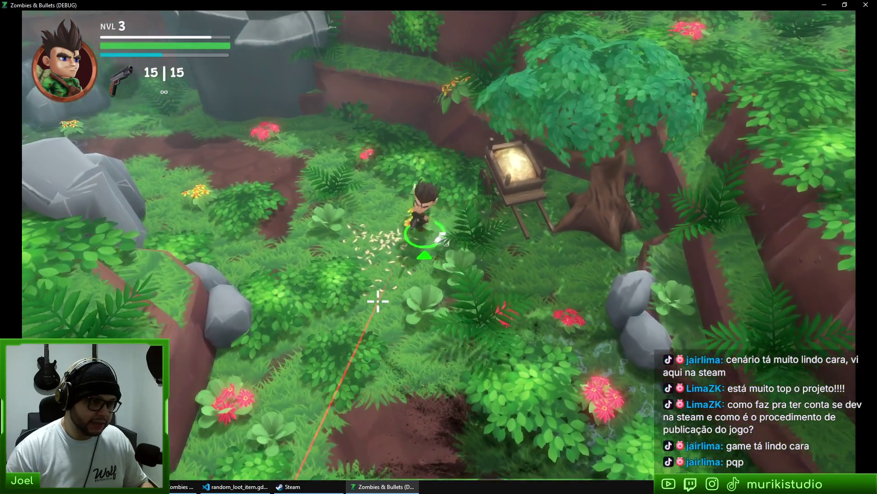
{"action": "key", "text": "a"}
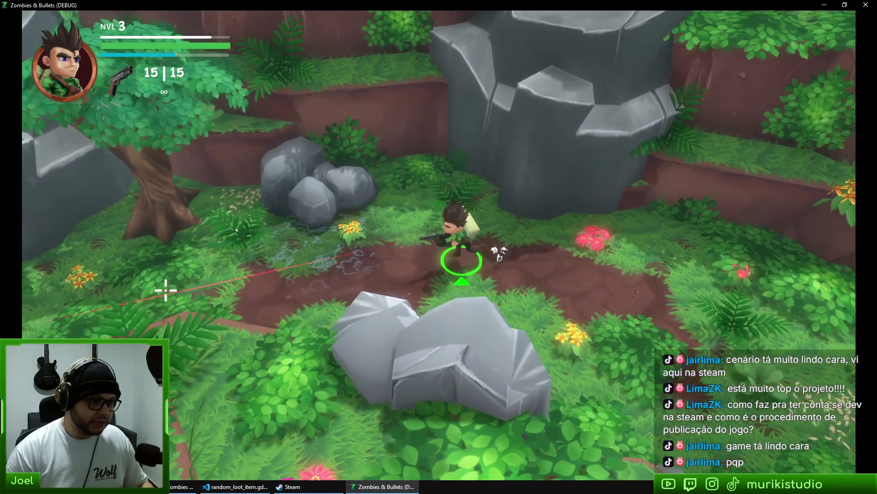
{"action": "key", "text": "a"}
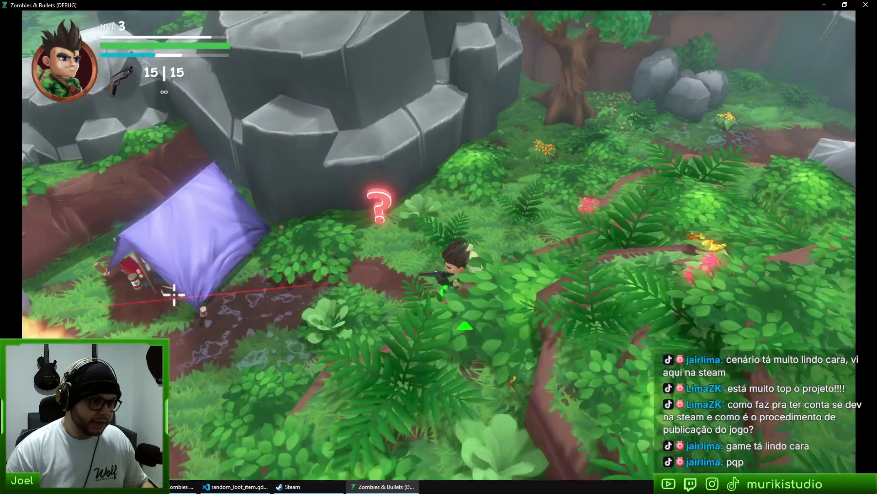
{"action": "key", "text": "s"}
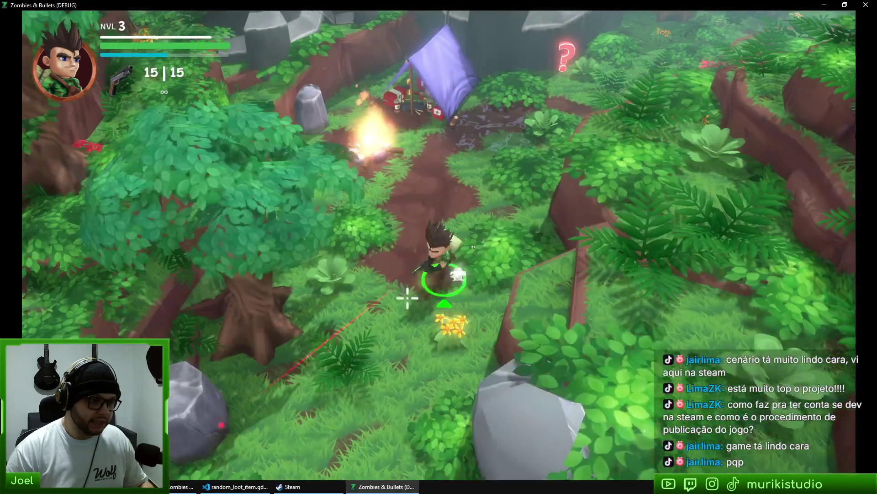
Circle around the tent and campfire area, then stop the running game
{"action": "key", "text": "d"}
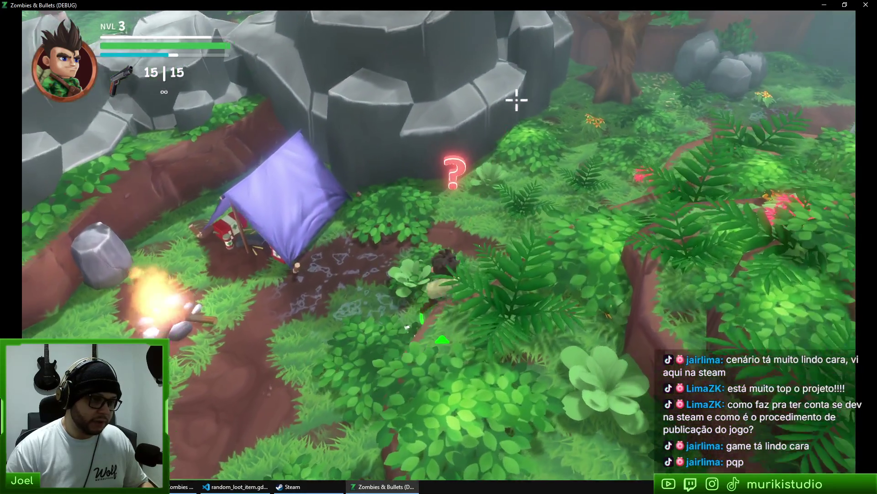
{"action": "key", "text": "d"}
{"action": "key", "text": "d"}
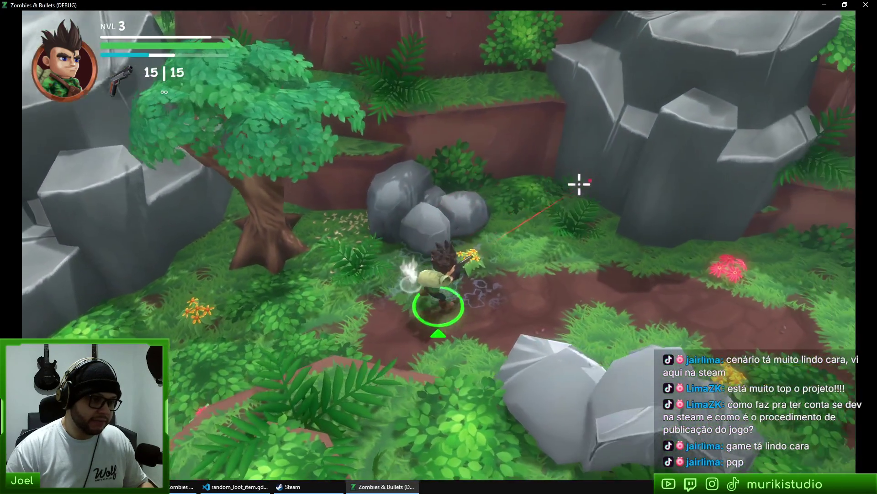
{"action": "key", "text": "a"}
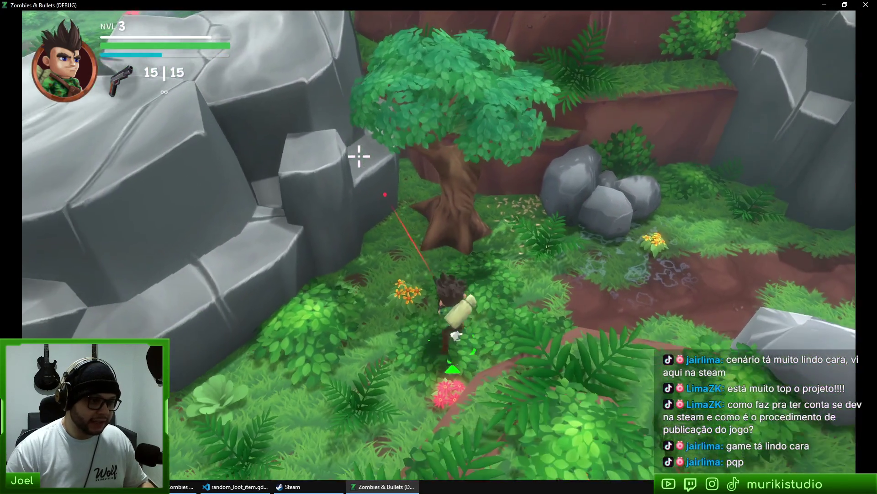
{"action": "key", "text": "a"}
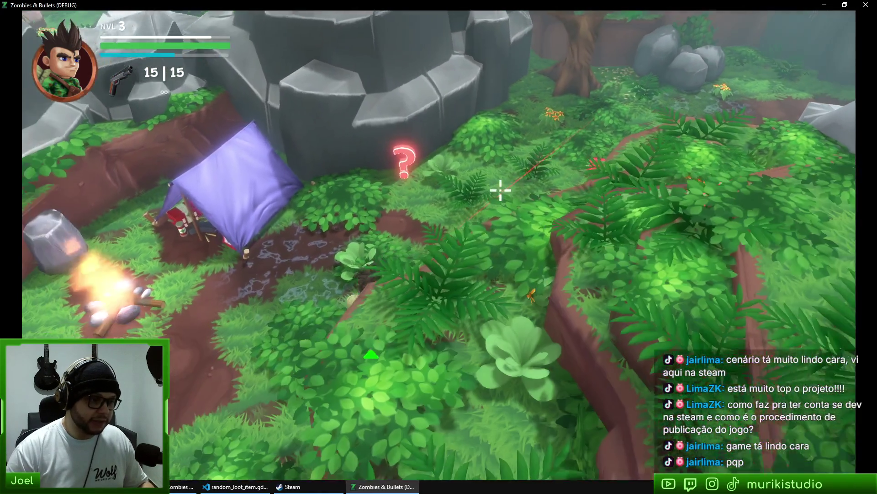
{"action": "key", "text": "s"}
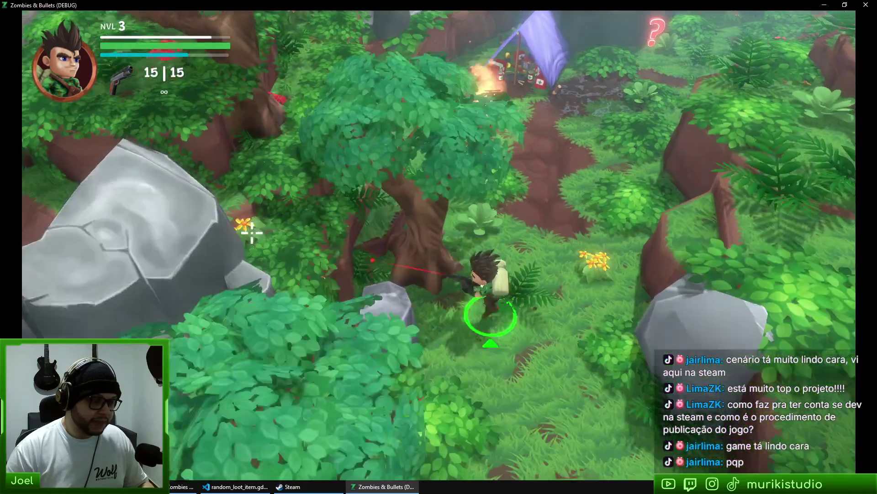
{"action": "key", "text": "w"}
{"action": "key", "text": "d"}
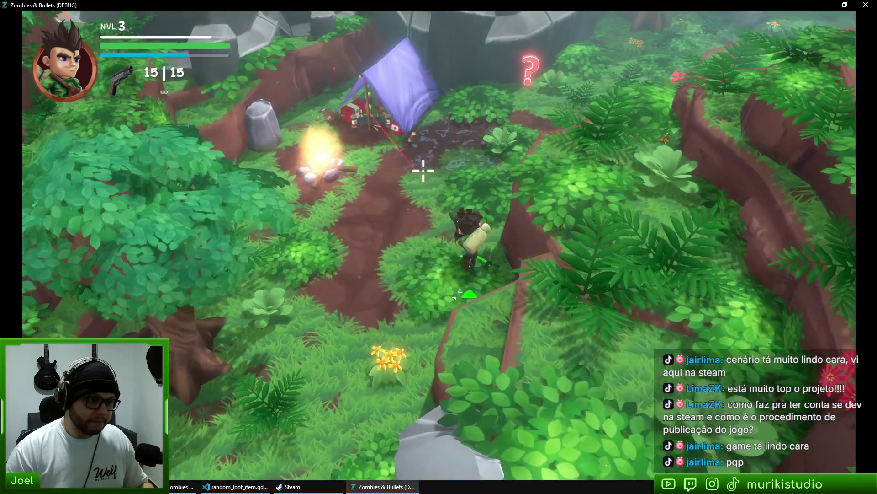
{"action": "key", "text": "d"}
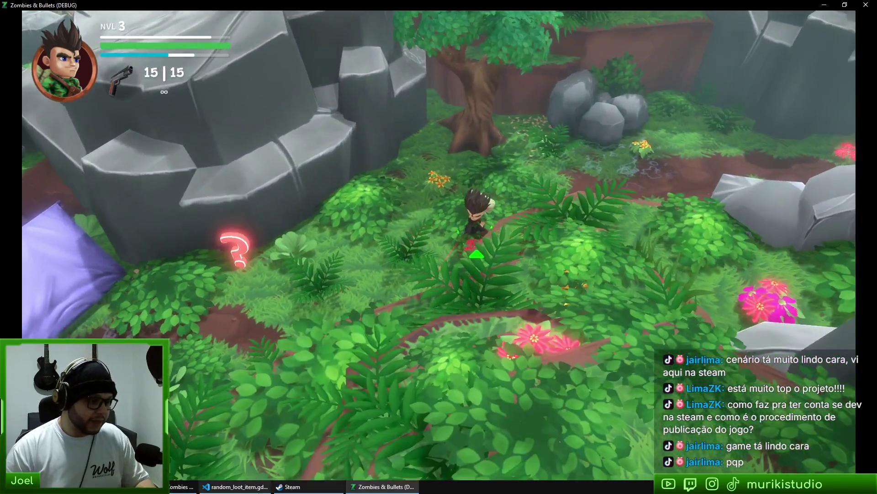
{"action": "key", "text": "F8"}
{"action": "key", "text": "alt+Tab"}
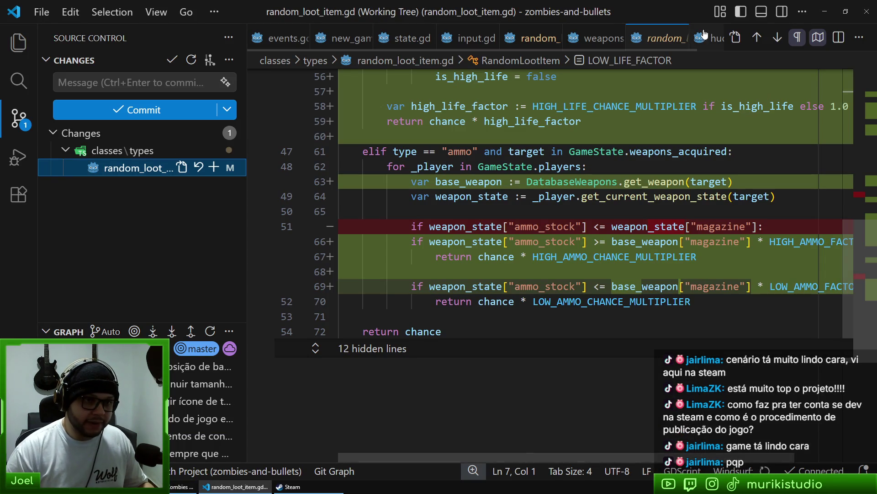
Close the random_loot_item.gd diff and return to editing the file itself
{"action": "left_click", "coordinate": [678, 37]}
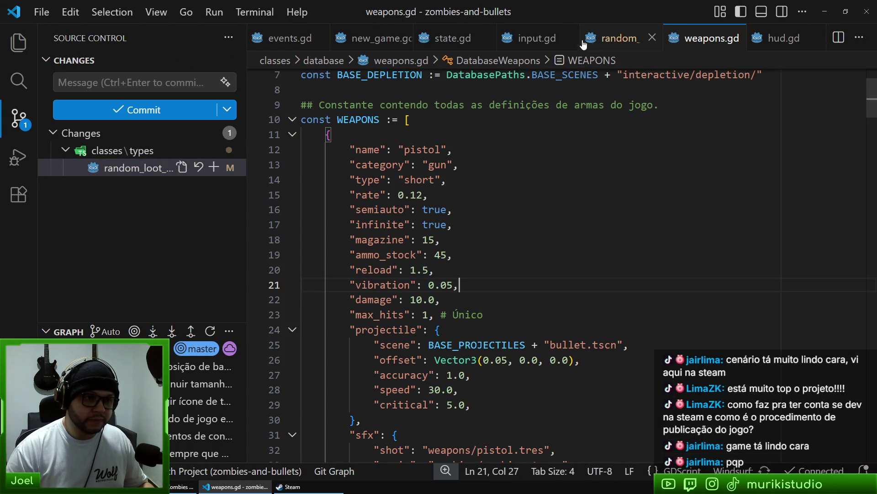
{"action": "key", "text": "ctrl+Page_Up"}
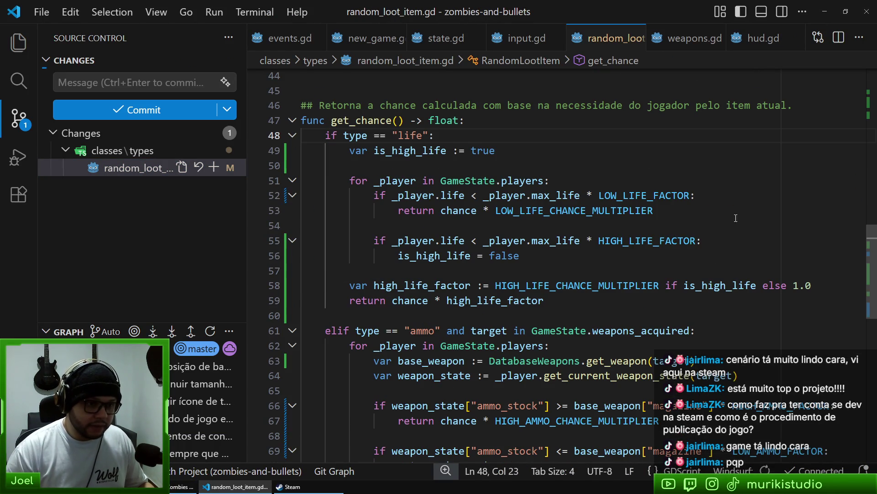
{"action": "scroll", "coordinate": [736, 222], "scroll_direction": "up", "scroll_amount": 5}
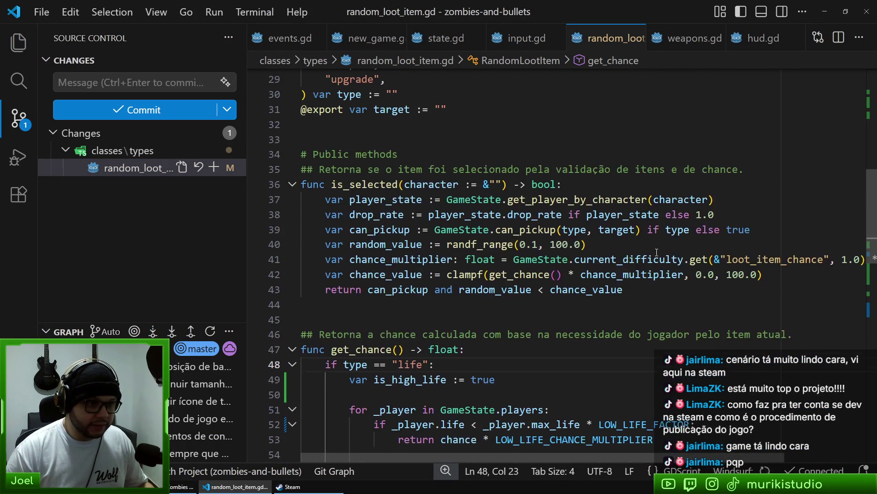
{"action": "scroll", "coordinate": [655, 235], "scroll_direction": "down", "scroll_amount": 10}
{"action": "scroll", "coordinate": [495, 210], "scroll_direction": "up", "scroll_amount": 2}
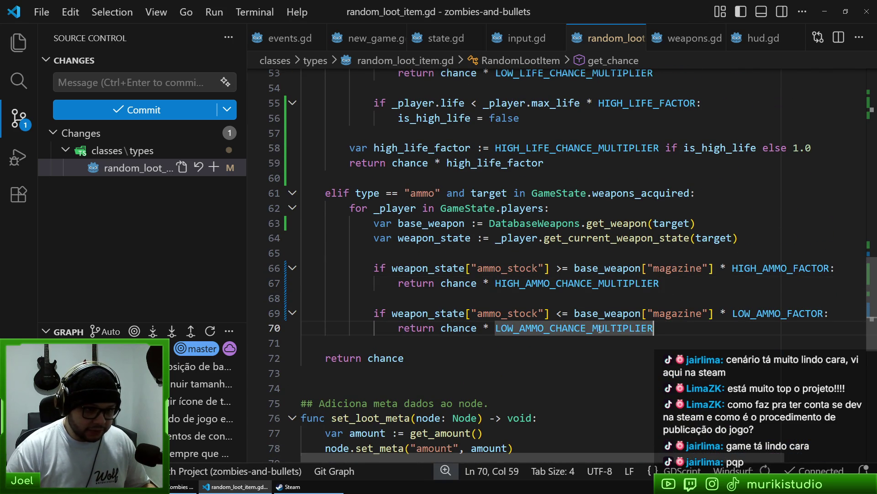
Review the ammo drop-chance rules around LOW_AMMO_CHANCE_MULTIPLIER on line 70
{"action": "left_click", "coordinate": [561, 328]}
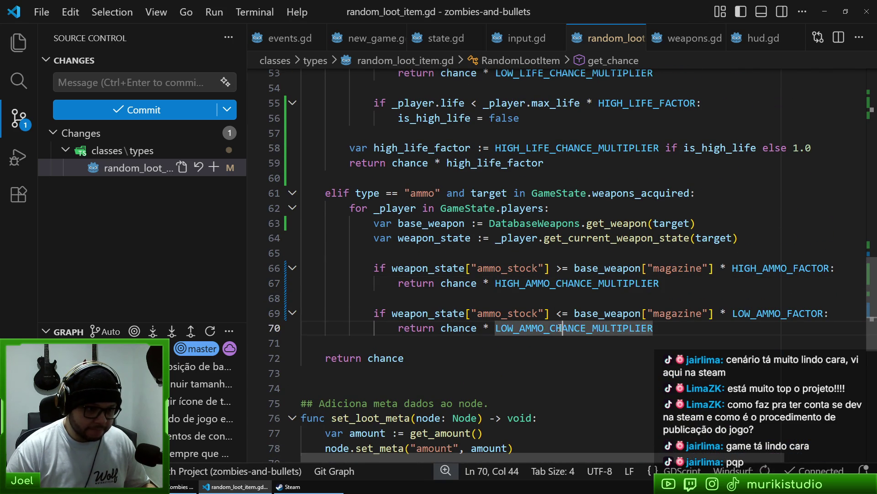
{"action": "left_click", "coordinate": [560, 338]}
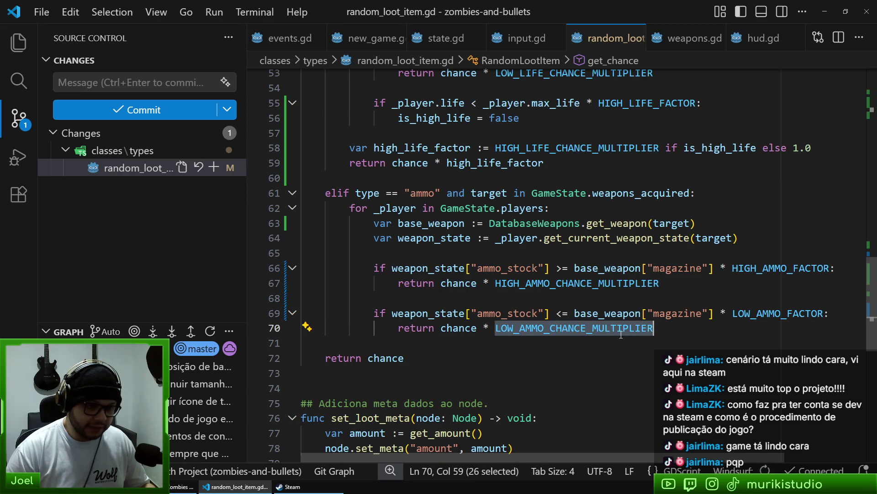
{"action": "left_click", "coordinate": [677, 300]}
{"action": "mouse_move", "coordinate": [584, 283]}
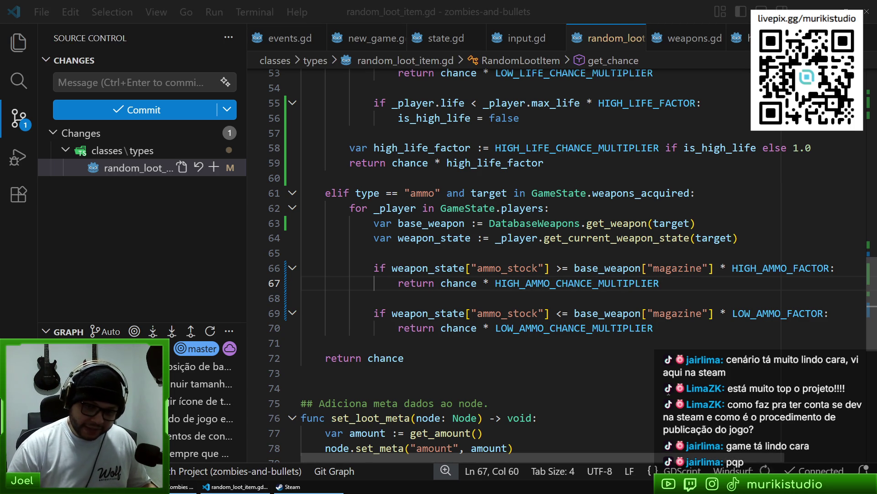
{"action": "key", "text": "alt+Tab"}
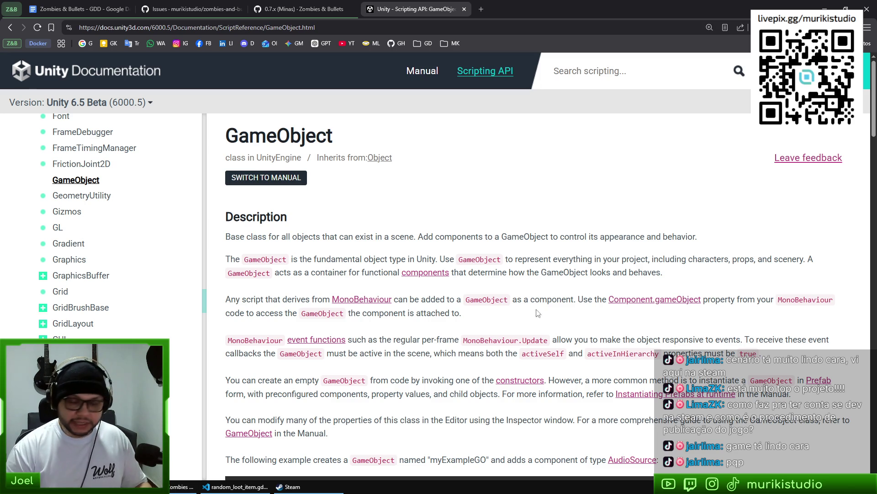
In a new tab, search 'steam direct fee' and open the Steam Direct fee store page
{"action": "key", "text": "ctrl+t"}
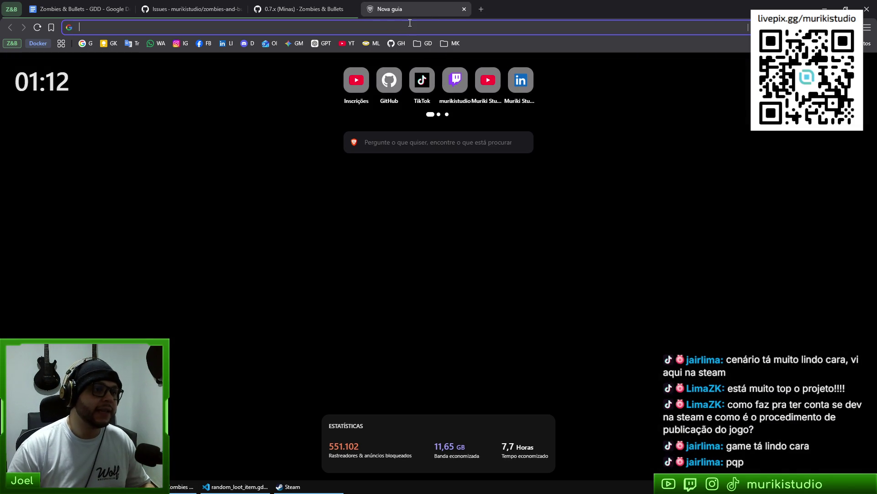
{"action": "left_click", "coordinate": [408, 29]}
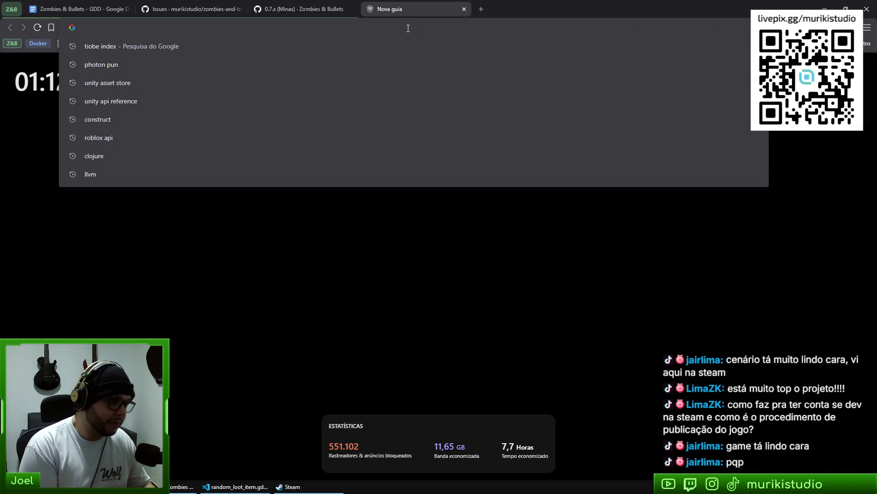
{"action": "type", "text": "steam direct fee"}
{"action": "key", "text": "Return"}
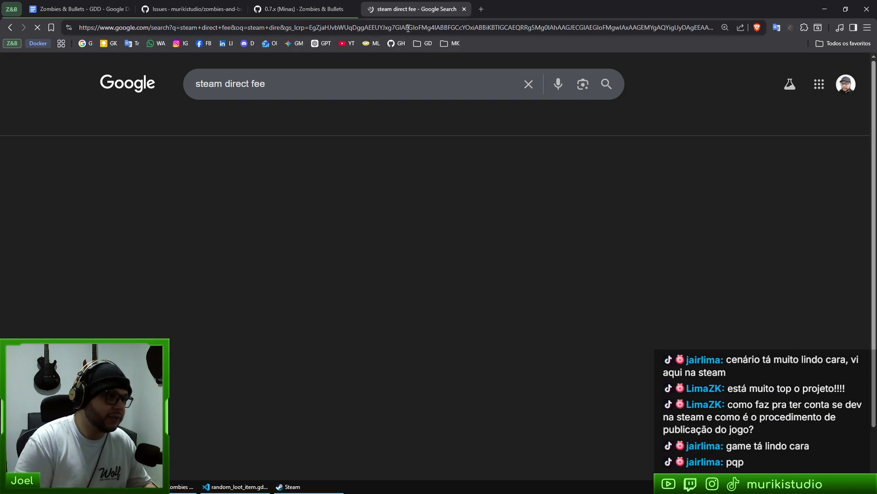
{"action": "left_click", "coordinate": [168, 191]}
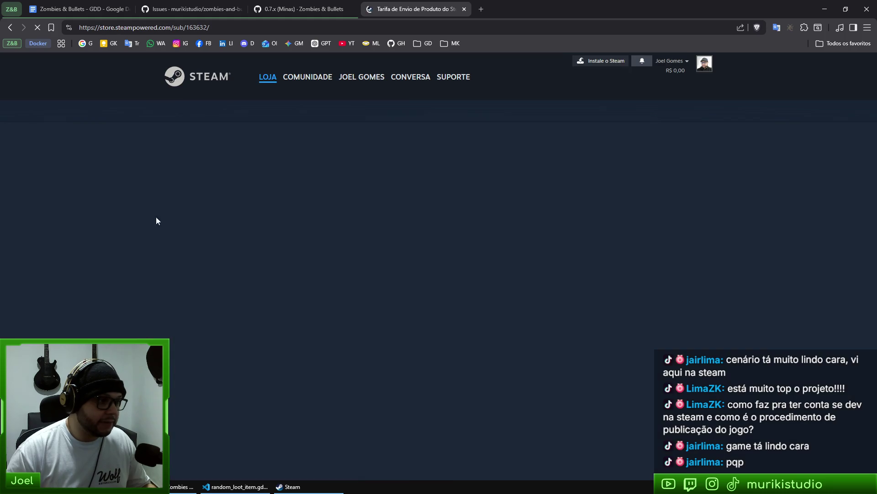
Zoom the page to 150% and highlight the R$ 574,99 submission fee
{"action": "key", "text": "ctrl+plus"}
{"action": "key", "text": "ctrl+plus"}
{"action": "key", "text": "ctrl+plus"}
{"action": "scroll", "coordinate": [410, 296], "scroll_direction": "down", "scroll_amount": 3}
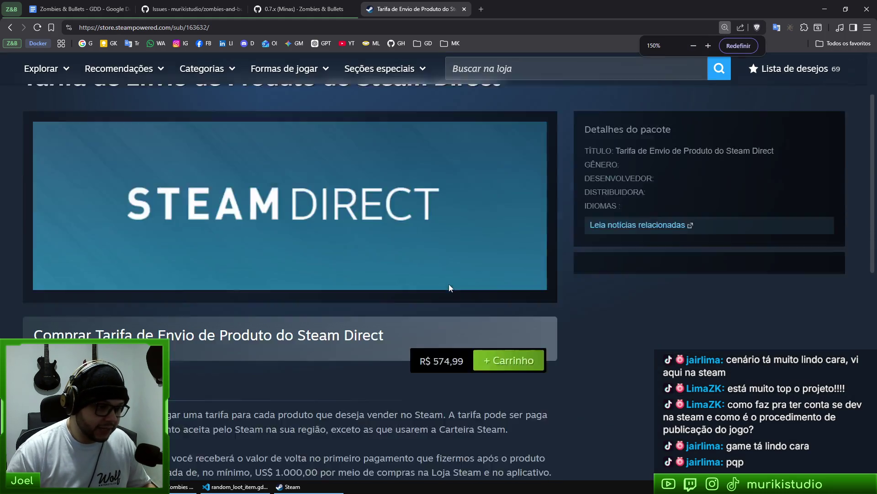
{"action": "left_click_drag", "start_coordinate": [422, 205], "coordinate": [466, 211]}
{"action": "left_click", "coordinate": [403, 274]}
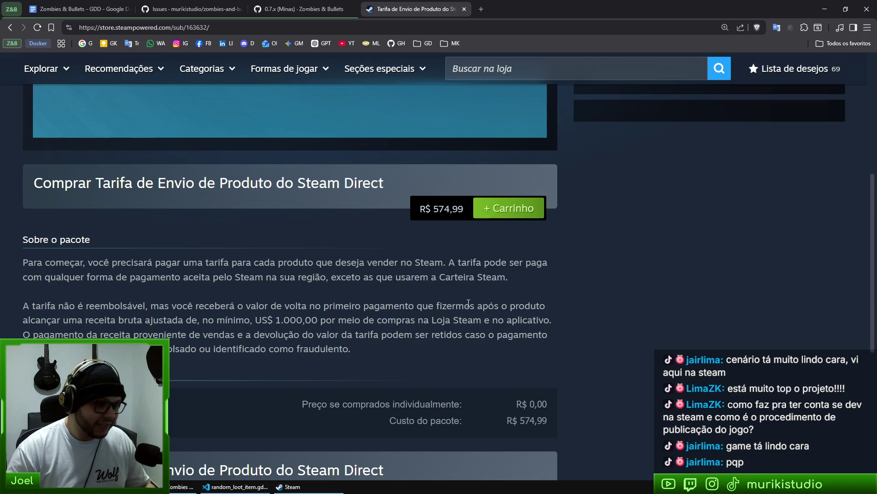
{"action": "scroll", "coordinate": [490, 303], "scroll_direction": "up", "scroll_amount": 2}
{"action": "left_click_drag", "start_coordinate": [424, 302], "coordinate": [470, 303]}
{"action": "left_click", "coordinate": [355, 328]}
{"action": "scroll", "coordinate": [413, 273], "scroll_direction": "up", "scroll_amount": 3}
{"action": "scroll", "coordinate": [271, 264], "scroll_direction": "down", "scroll_amount": 2}
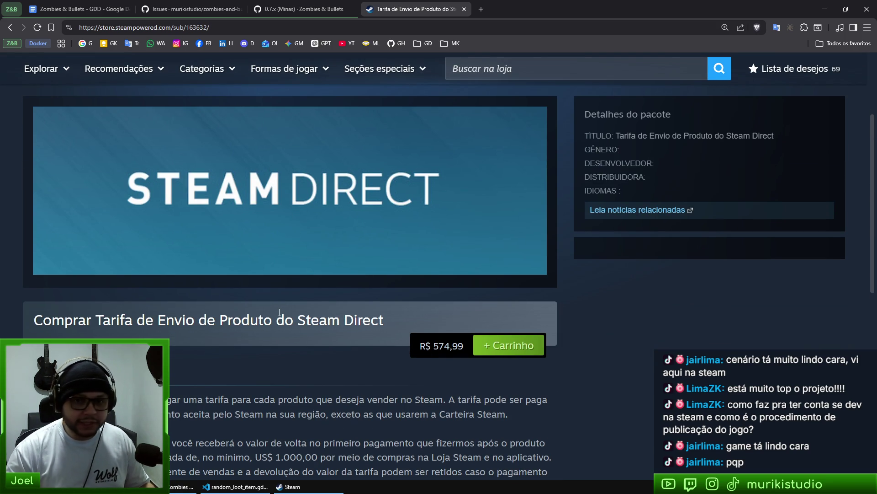
{"action": "left_click", "coordinate": [403, 29]}
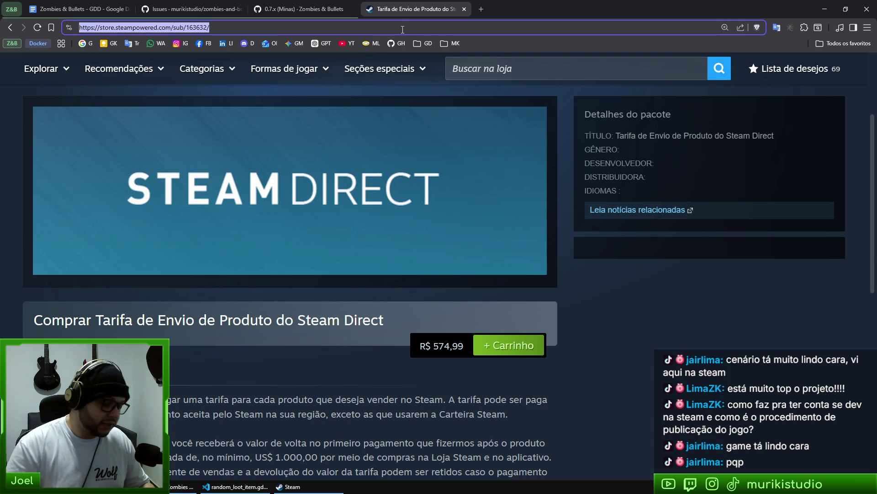
Open the Steamworks landing page for the demo app from the address bar suggestion
{"action": "type", "text": "landing"}
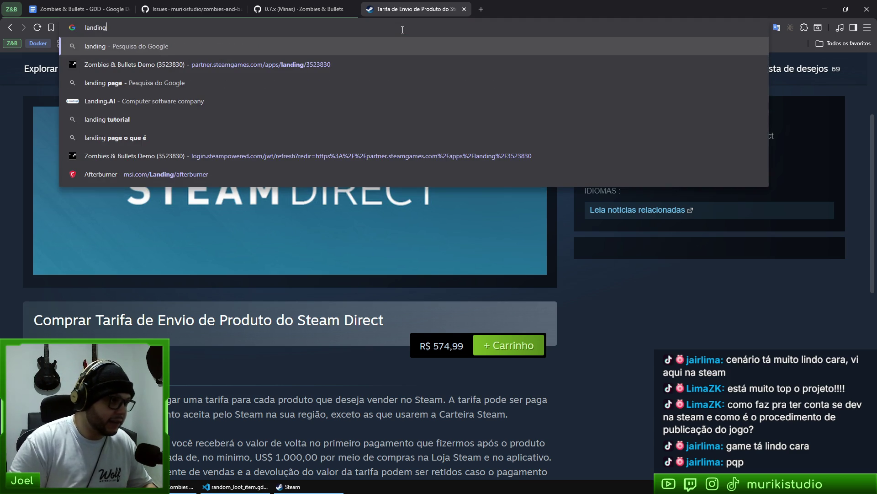
{"action": "key", "text": "Down"}
{"action": "key", "text": "Return"}
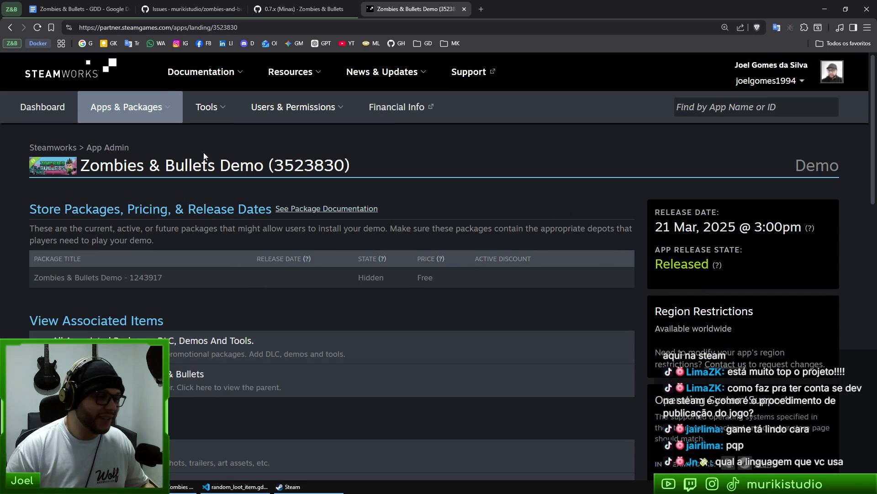
{"action": "scroll", "coordinate": [461, 323], "scroll_direction": "down", "scroll_amount": 7}
{"action": "scroll", "coordinate": [308, 270], "scroll_direction": "up", "scroll_amount": 7}
{"action": "scroll", "coordinate": [120, 264], "scroll_direction": "down", "scroll_amount": 7}
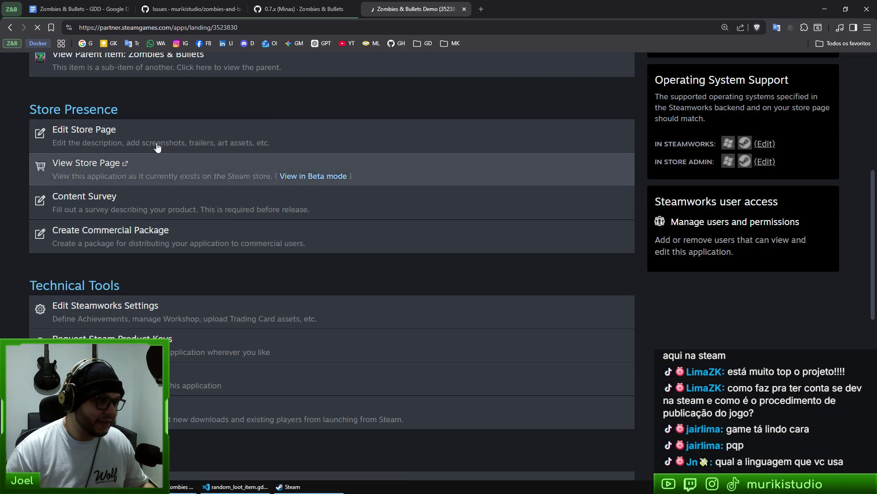
Open Edit Store Page and scroll through the Basic Info settings and back up
{"action": "left_click", "coordinate": [137, 143]}
{"action": "scroll", "coordinate": [268, 229], "scroll_direction": "down", "scroll_amount": 5}
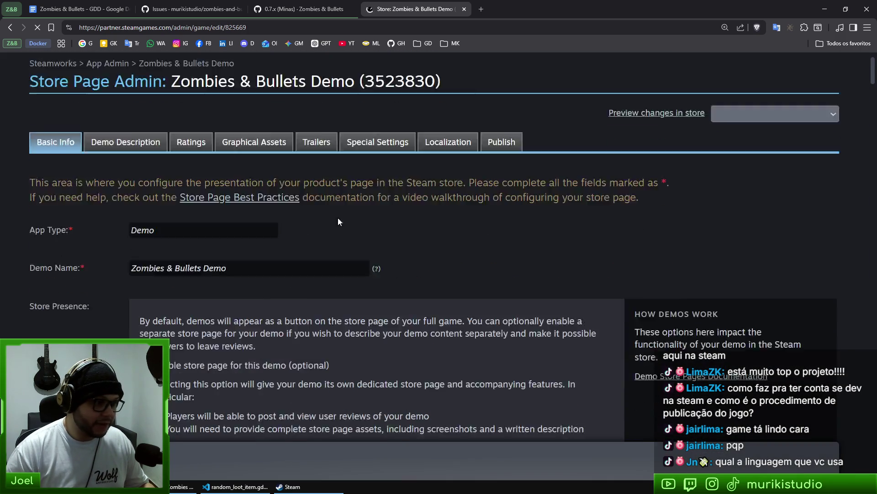
{"action": "scroll", "coordinate": [267, 228], "scroll_direction": "down", "scroll_amount": 7}
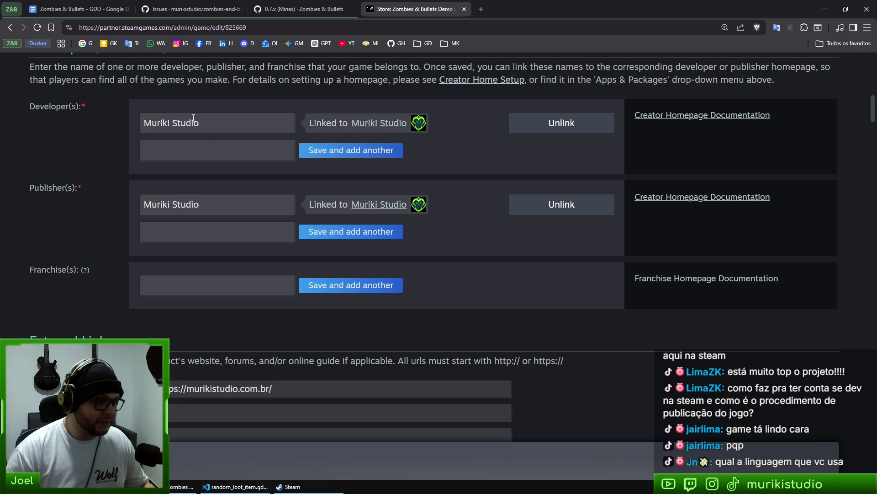
{"action": "scroll", "coordinate": [245, 296], "scroll_direction": "down", "scroll_amount": 6}
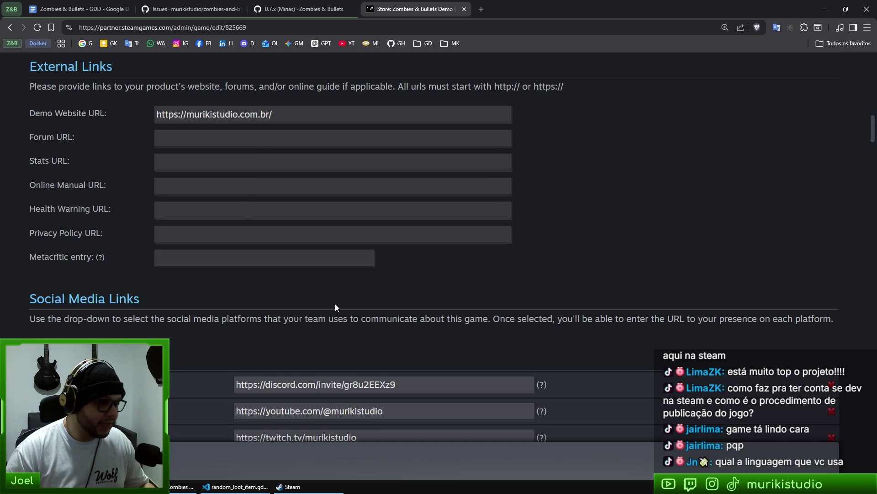
{"action": "scroll", "coordinate": [429, 267], "scroll_direction": "down", "scroll_amount": 4}
{"action": "scroll", "coordinate": [442, 251], "scroll_direction": "down", "scroll_amount": 5}
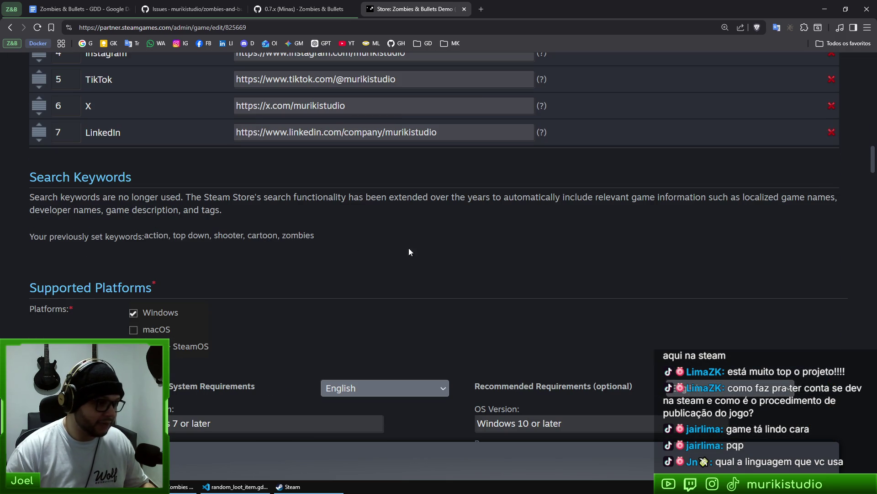
{"action": "scroll", "coordinate": [413, 299], "scroll_direction": "down", "scroll_amount": 5}
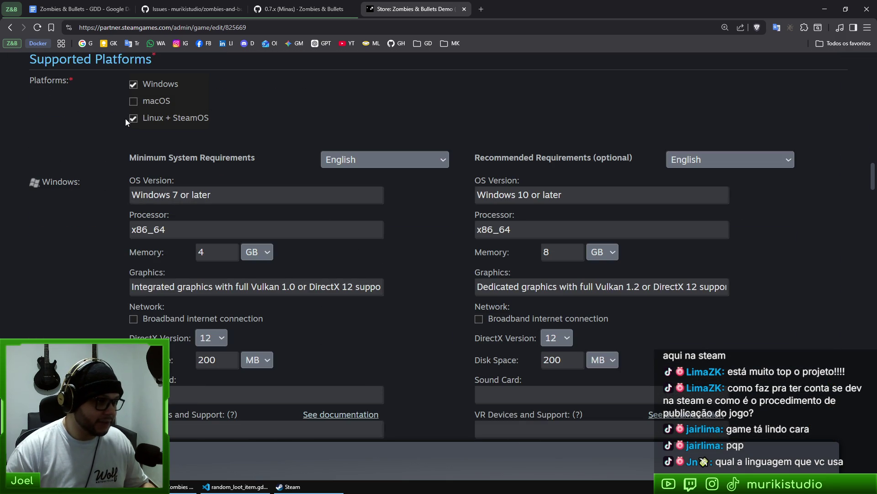
{"action": "scroll", "coordinate": [86, 330], "scroll_direction": "down", "scroll_amount": 5}
{"action": "scroll", "coordinate": [269, 185], "scroll_direction": "up", "scroll_amount": 5}
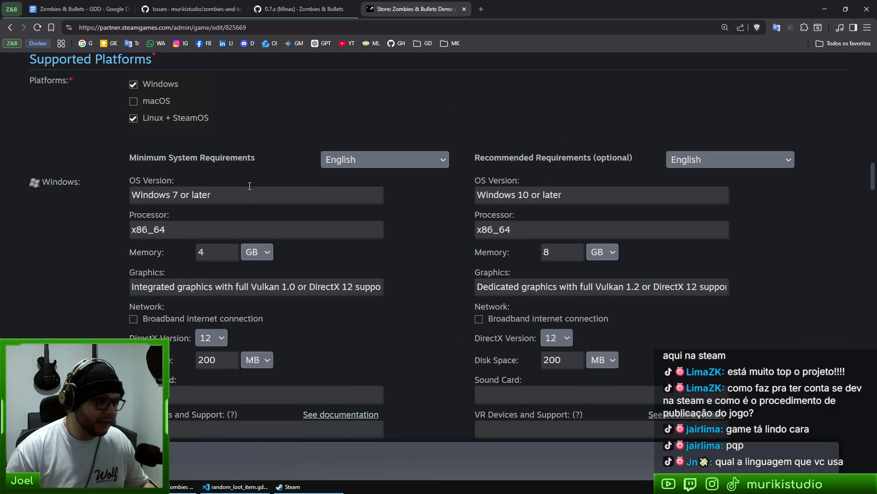
{"action": "scroll", "coordinate": [470, 193], "scroll_direction": "down", "scroll_amount": 6}
{"action": "scroll", "coordinate": [391, 317], "scroll_direction": "down", "scroll_amount": 10}
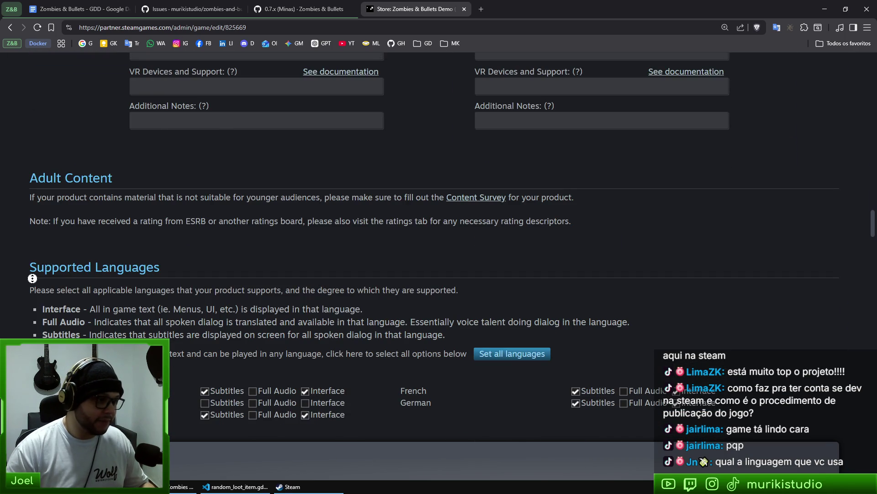
{"action": "scroll", "coordinate": [68, 302], "scroll_direction": "down", "scroll_amount": 8}
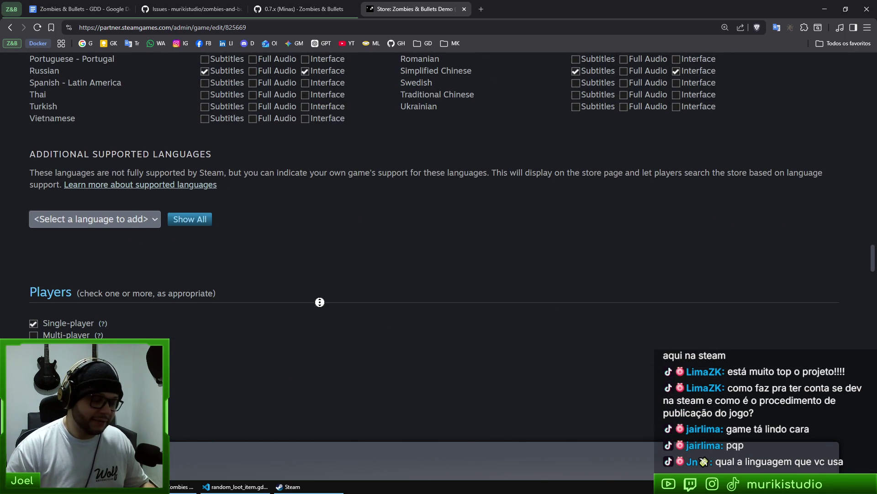
{"action": "scroll", "coordinate": [306, 345], "scroll_direction": "down", "scroll_amount": 5}
{"action": "scroll", "coordinate": [383, 394], "scroll_direction": "down", "scroll_amount": 15}
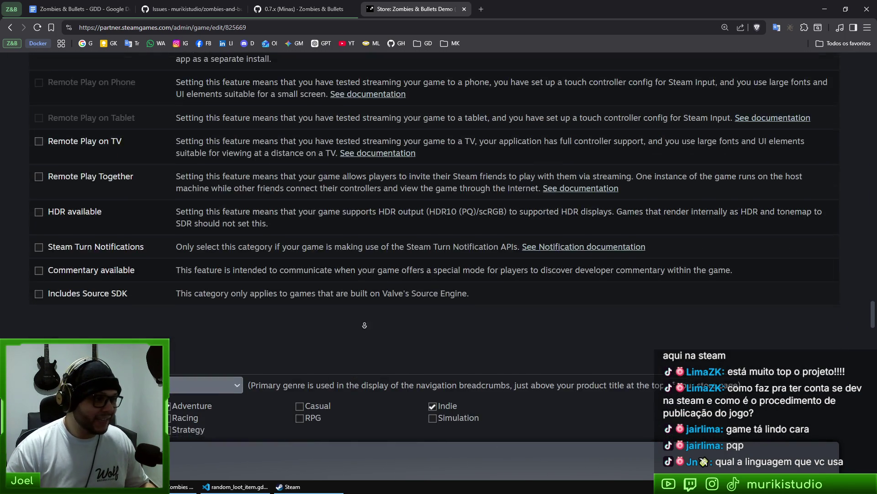
{"action": "scroll", "coordinate": [375, 391], "scroll_direction": "down", "scroll_amount": 15}
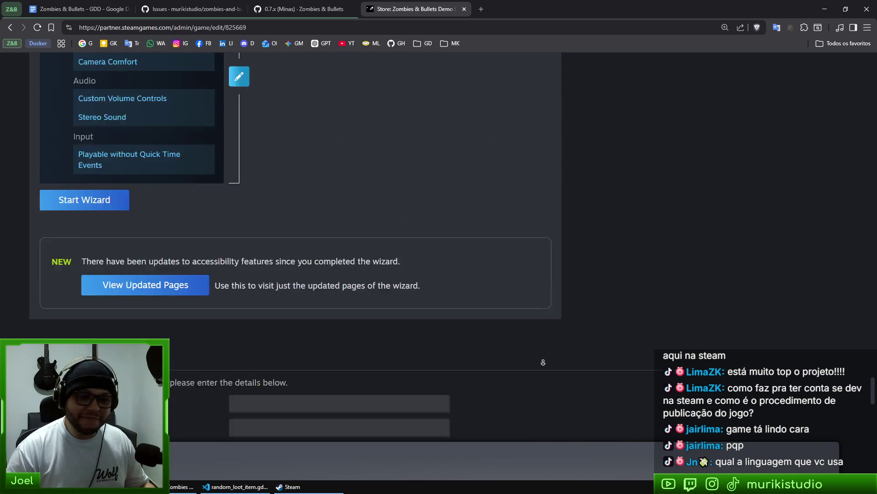
{"action": "scroll", "coordinate": [555, 356], "scroll_direction": "down", "scroll_amount": 5}
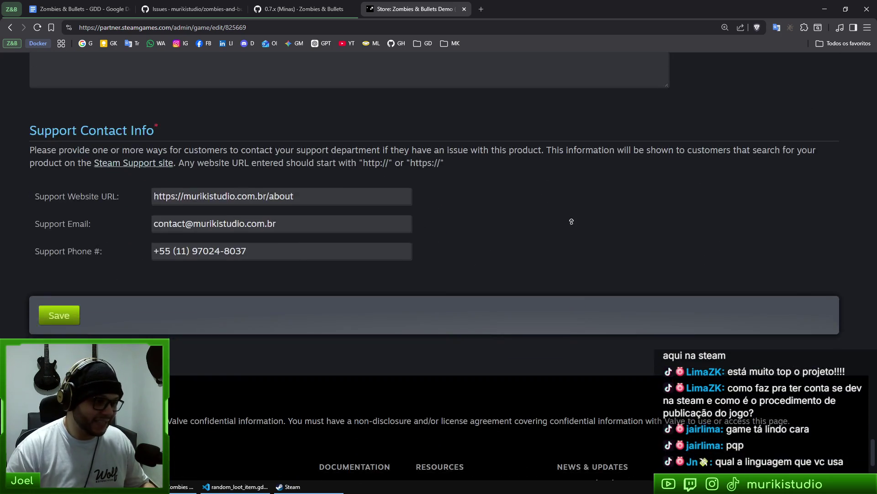
{"action": "scroll", "coordinate": [553, 102], "scroll_direction": "up", "scroll_amount": 20}
{"action": "scroll", "coordinate": [552, 102], "scroll_direction": "up", "scroll_amount": 10}
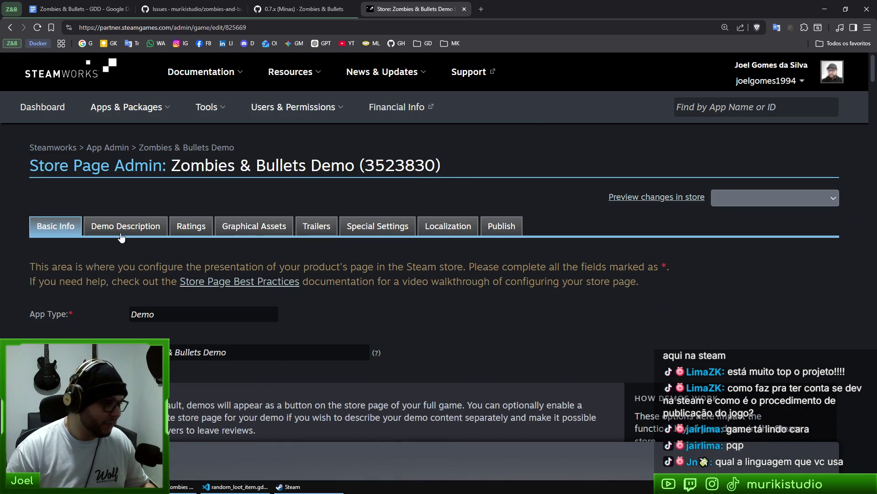
Check the Demo Description tab, then open the base store assets under Graphical Assets
{"action": "left_click", "coordinate": [126, 225]}
{"action": "scroll", "coordinate": [284, 271], "scroll_direction": "down", "scroll_amount": 3}
{"action": "scroll", "coordinate": [229, 251], "scroll_direction": "up", "scroll_amount": 3}
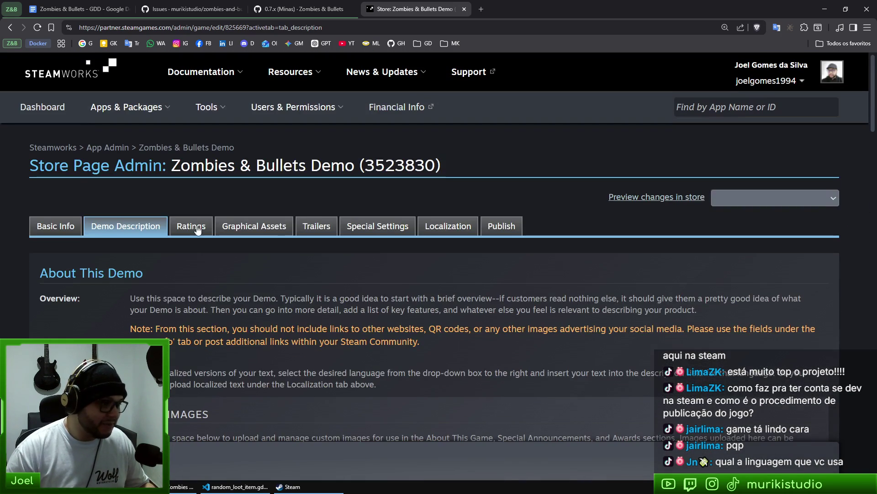
{"action": "left_click", "coordinate": [270, 227]}
{"action": "scroll", "coordinate": [273, 270], "scroll_direction": "down", "scroll_amount": 5}
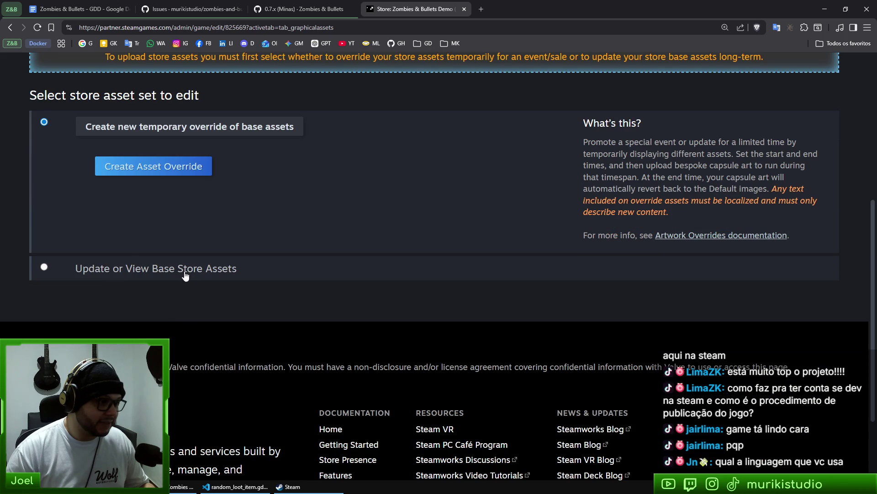
{"action": "left_click", "coordinate": [186, 274]}
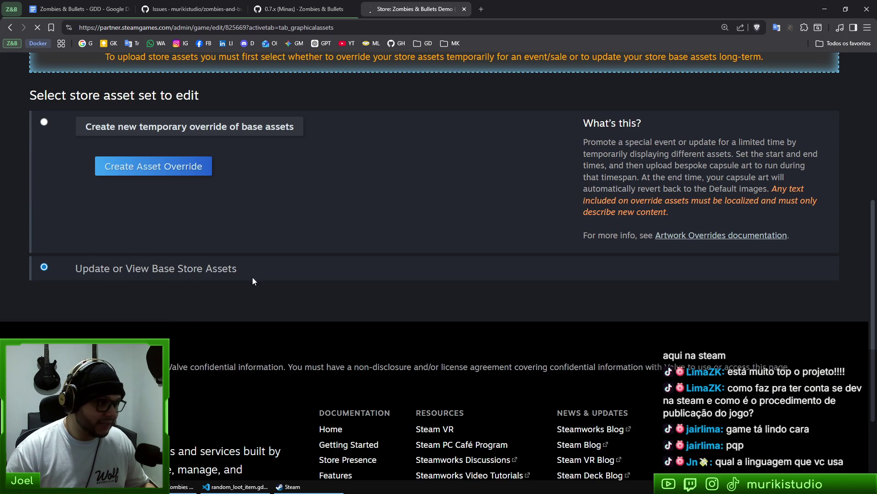
Scroll through the base store assets, then bring up the demo's Steam library page
{"action": "scroll", "coordinate": [296, 293], "scroll_direction": "down", "scroll_amount": 10}
{"action": "scroll", "coordinate": [338, 286], "scroll_direction": "down", "scroll_amount": 9}
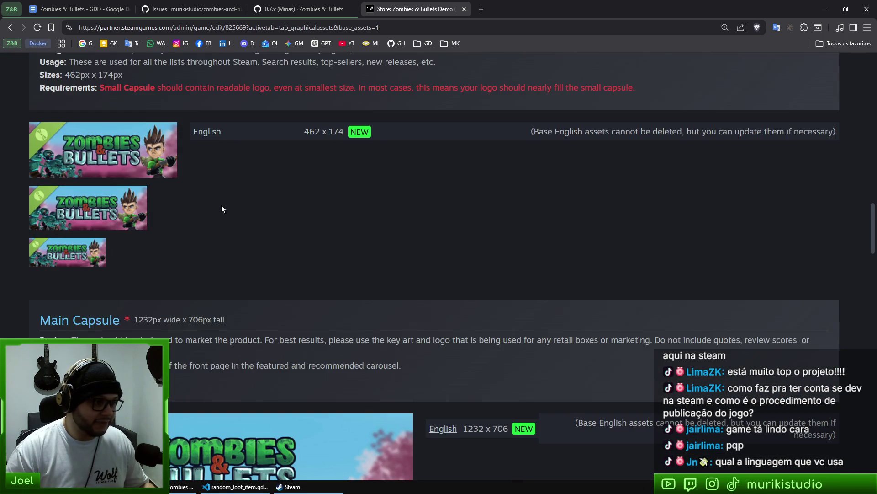
{"action": "scroll", "coordinate": [282, 312], "scroll_direction": "down", "scroll_amount": 20}
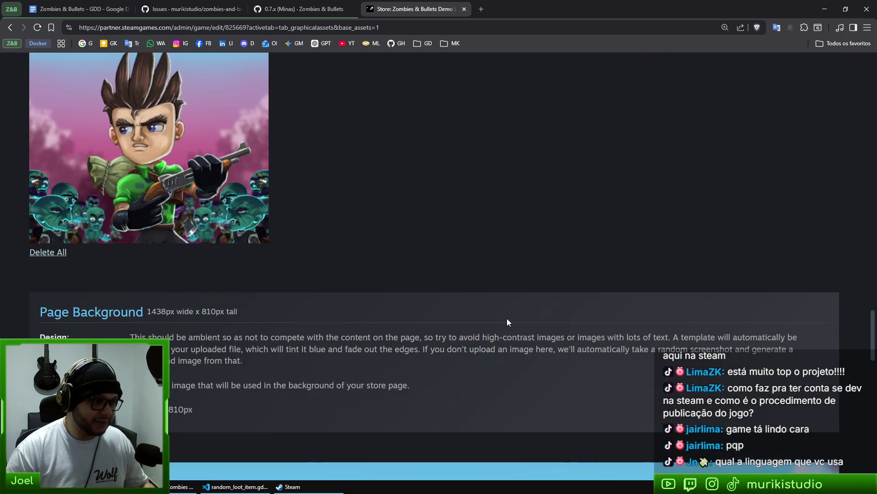
{"action": "scroll", "coordinate": [489, 315], "scroll_direction": "down", "scroll_amount": 15}
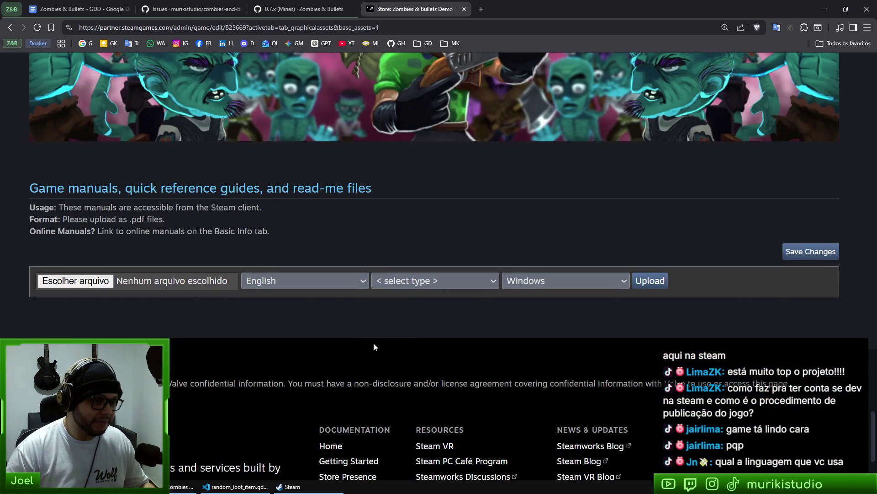
{"action": "scroll", "coordinate": [380, 199], "scroll_direction": "up", "scroll_amount": 20}
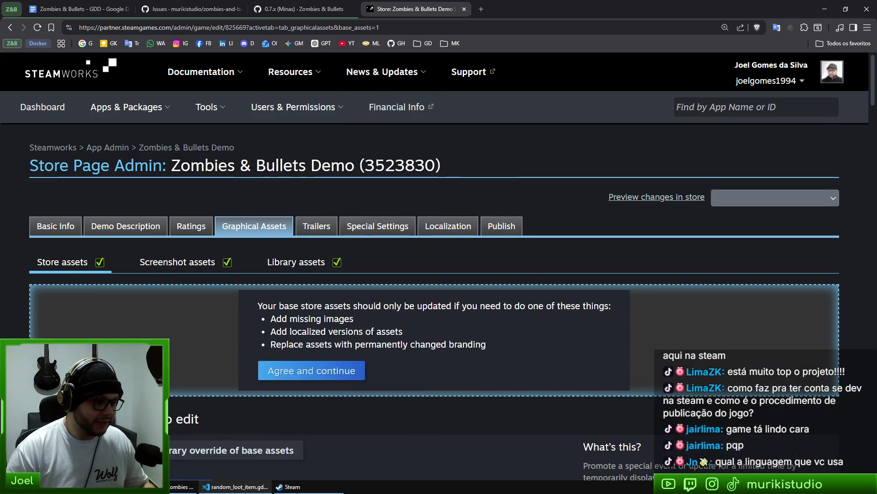
{"action": "left_click", "coordinate": [292, 487]}
{"action": "left_click", "coordinate": [87, 22]}
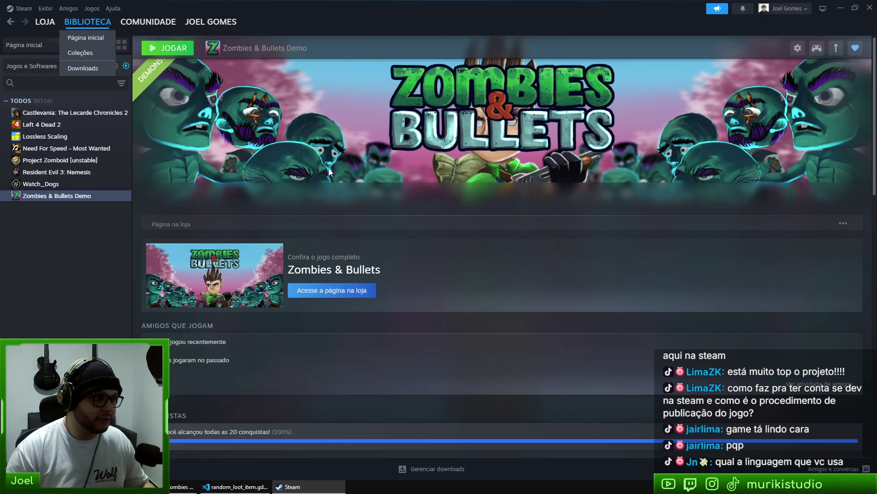
Reset the banner logo's position, shrink it from its top edge and corner, and confirm
{"action": "right_click", "coordinate": [523, 109]}
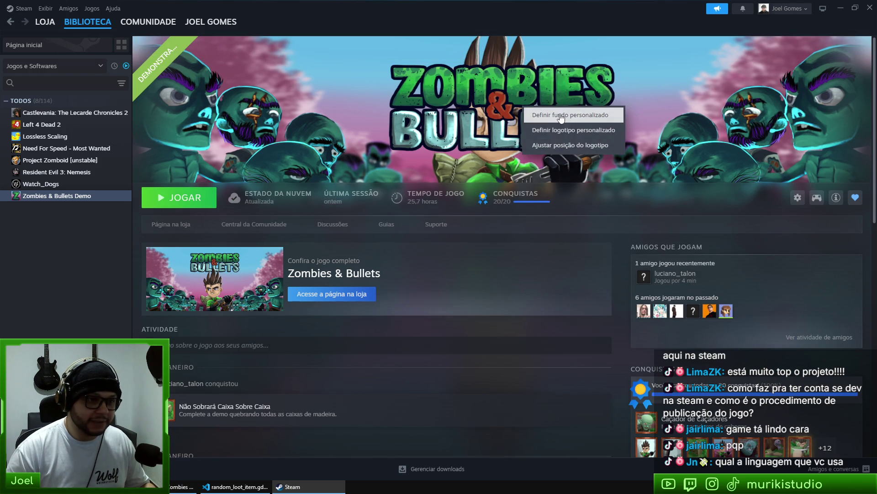
{"action": "left_click", "coordinate": [563, 145]}
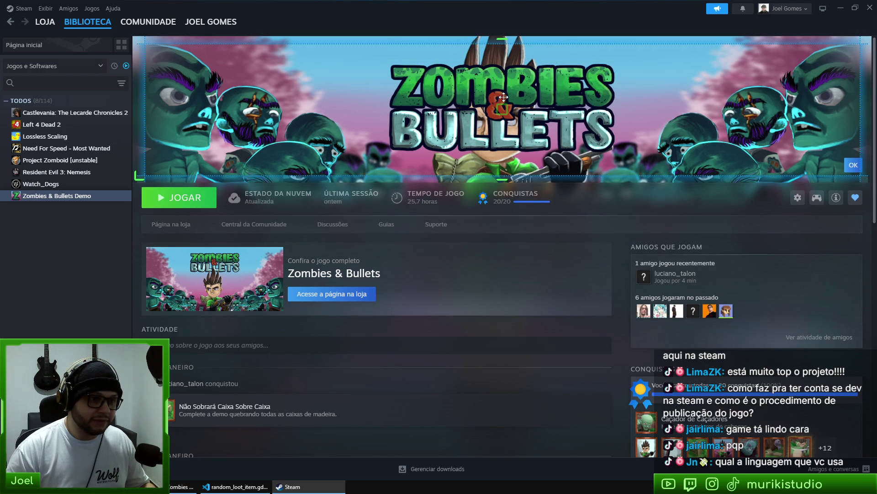
{"action": "right_click", "coordinate": [545, 89]}
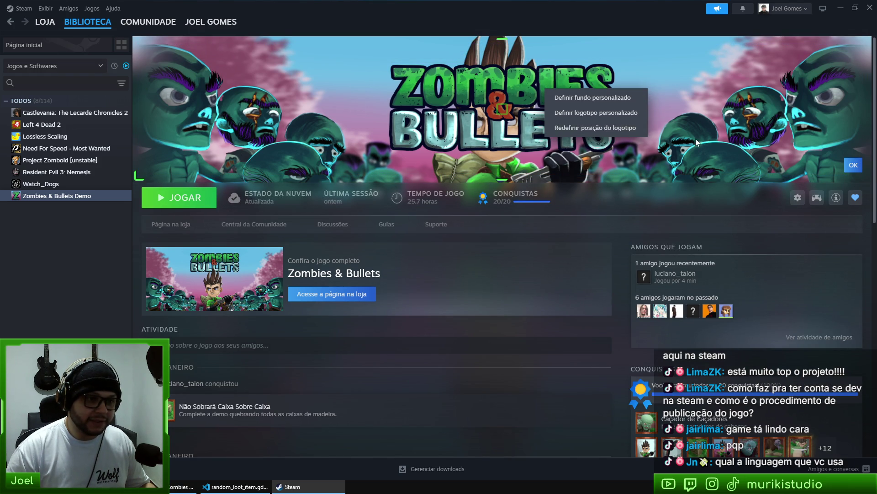
{"action": "left_click", "coordinate": [608, 128]}
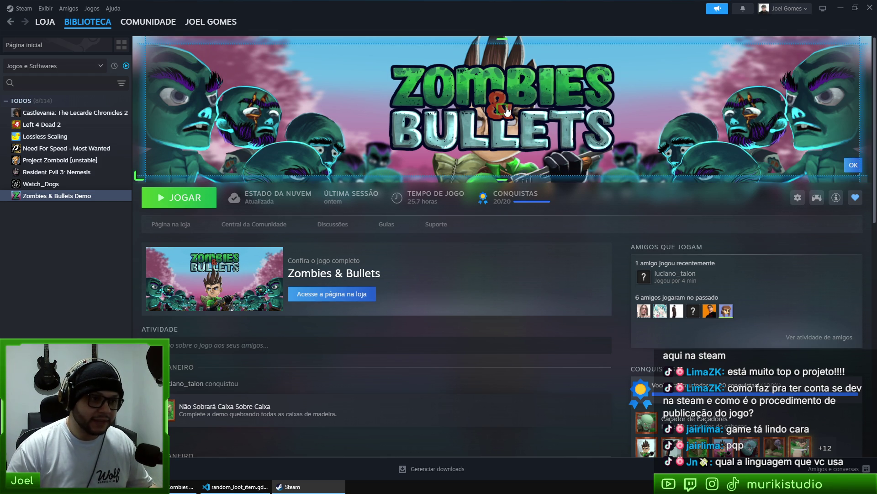
{"action": "left_click_drag", "start_coordinate": [315, 42], "coordinate": [315, 53]}
{"action": "left_click_drag", "start_coordinate": [853, 166], "coordinate": [842, 158]}
{"action": "left_click", "coordinate": [853, 165]}
{"action": "key", "text": "alt+Tab"}
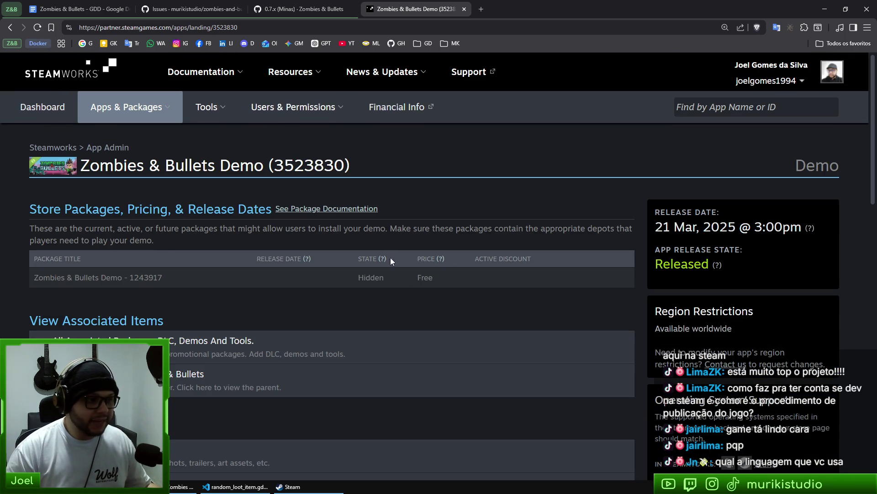
Scroll through the Zombies & Bullets Demo app admin sections, including its released demo package
{"action": "scroll", "coordinate": [384, 262], "scroll_direction": "down", "scroll_amount": 2}
{"action": "scroll", "coordinate": [440, 281], "scroll_direction": "up", "scroll_amount": 2}
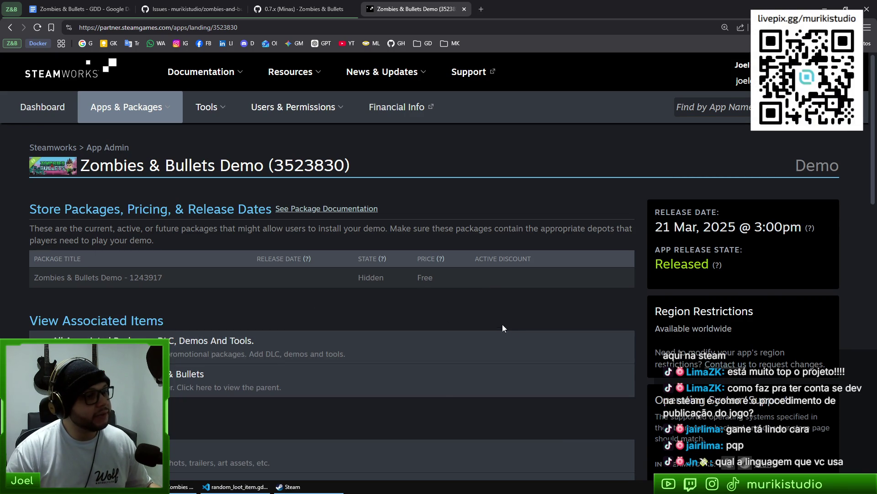
{"action": "scroll", "coordinate": [457, 343], "scroll_direction": "down", "scroll_amount": 1}
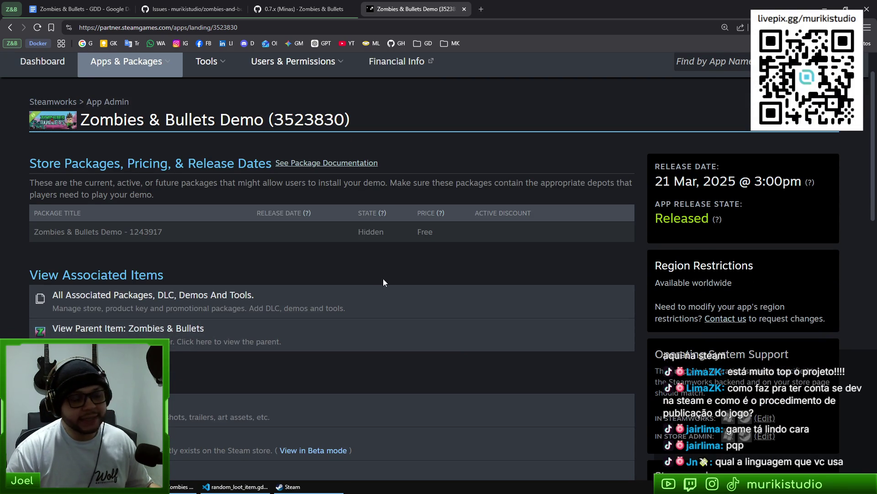
{"action": "scroll", "coordinate": [379, 281], "scroll_direction": "up", "scroll_amount": 1}
{"action": "scroll", "coordinate": [415, 306], "scroll_direction": "down", "scroll_amount": 4}
{"action": "scroll", "coordinate": [393, 283], "scroll_direction": "up", "scroll_amount": 4}
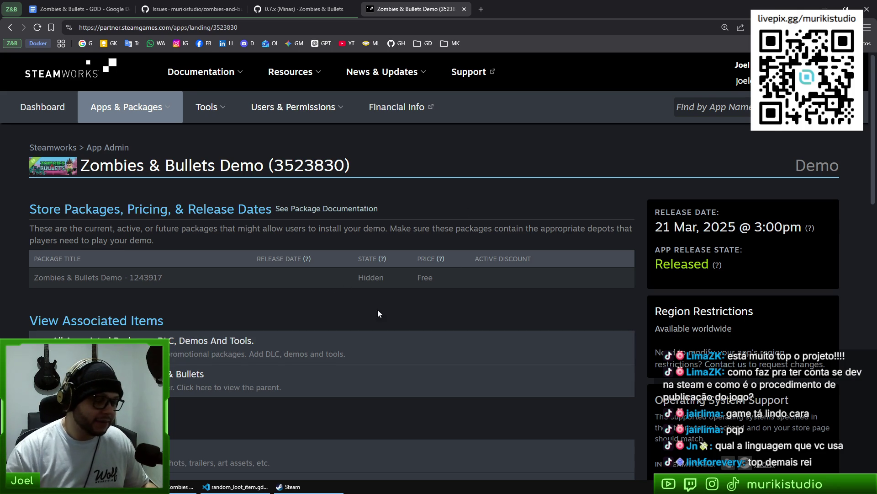
{"action": "scroll", "coordinate": [372, 319], "scroll_direction": "down", "scroll_amount": 4}
{"action": "scroll", "coordinate": [373, 349], "scroll_direction": "up", "scroll_amount": 4}
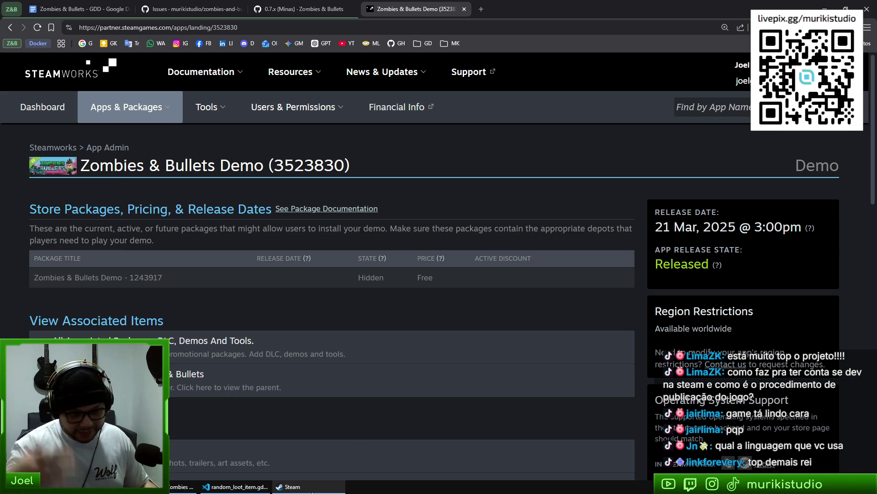
{"action": "mouse_move", "coordinate": [313, 492]}
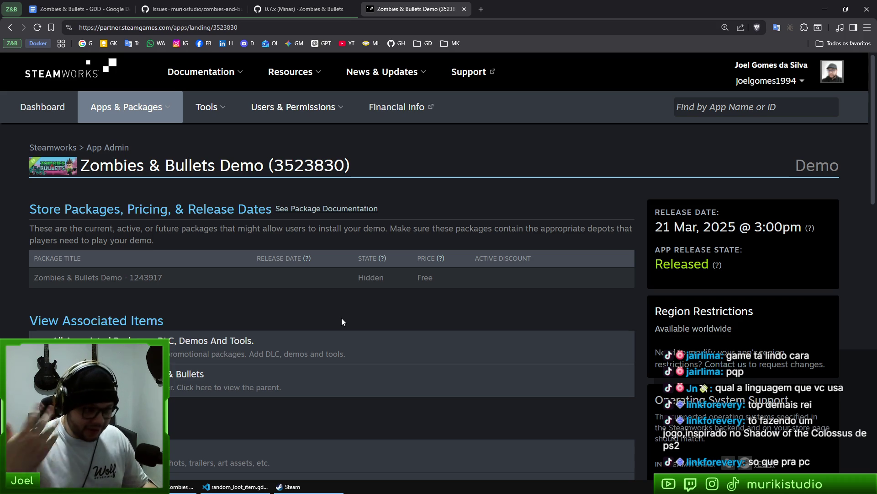
{"action": "scroll", "coordinate": [439, 327], "scroll_direction": "down", "scroll_amount": 10}
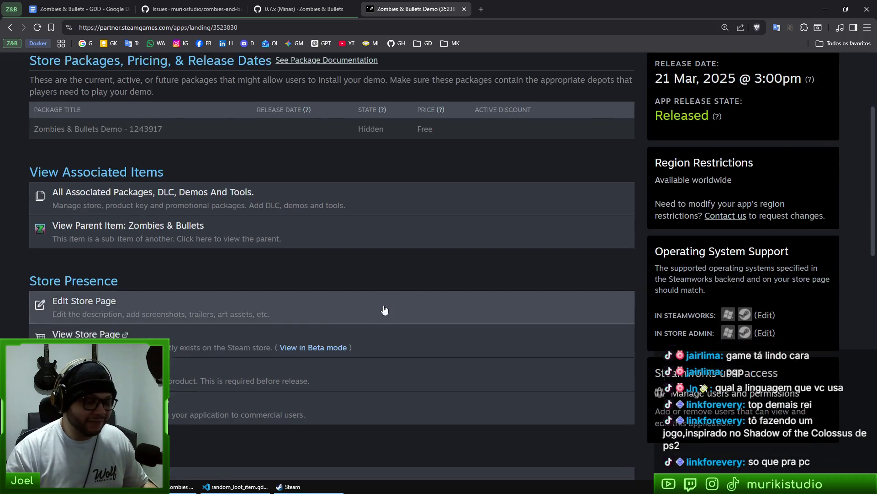
{"action": "scroll", "coordinate": [224, 309], "scroll_direction": "down", "scroll_amount": 5}
{"action": "scroll", "coordinate": [164, 328], "scroll_direction": "up", "scroll_amount": 15}
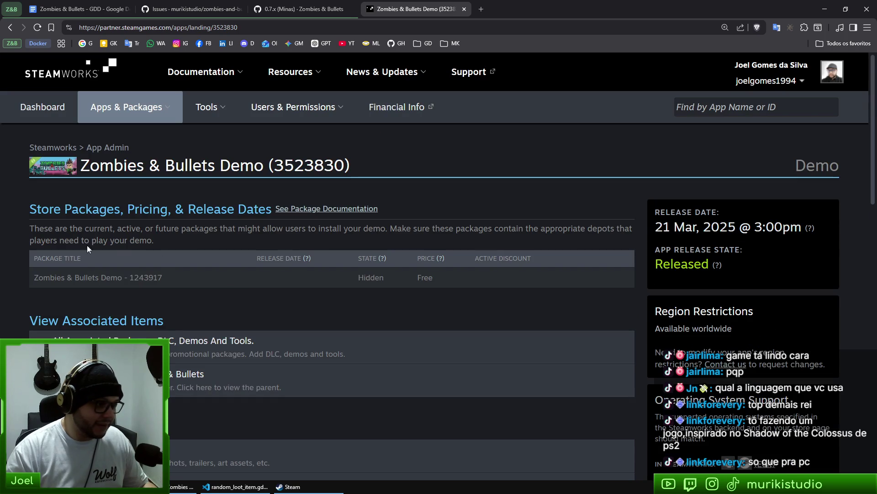
{"action": "scroll", "coordinate": [165, 331], "scroll_direction": "down", "scroll_amount": 10}
{"action": "scroll", "coordinate": [143, 251], "scroll_direction": "up", "scroll_amount": 3}
Review the demo's depots on SteamPipe Web Uploads, then close that page's tab
{"action": "left_click", "coordinate": [111, 267]}
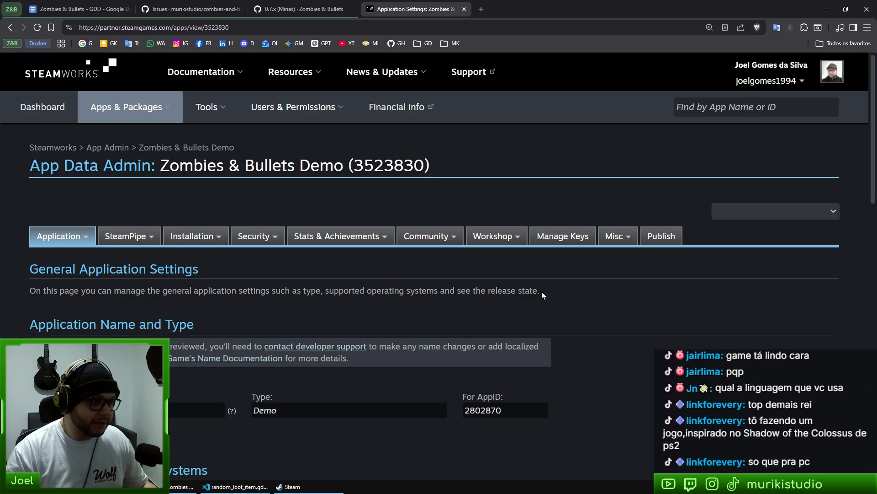
{"action": "mouse_move", "coordinate": [126, 241]}
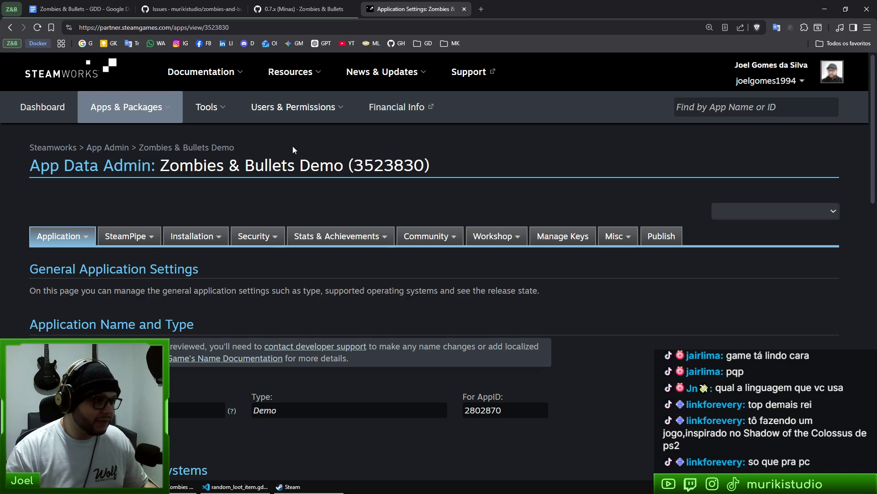
{"action": "left_click", "coordinate": [114, 288]}
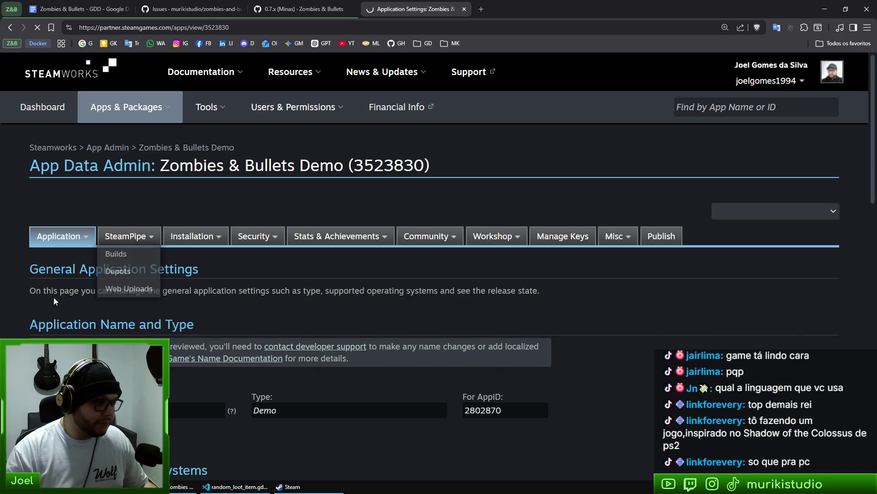
{"action": "scroll", "coordinate": [228, 229], "scroll_direction": "down", "scroll_amount": 4}
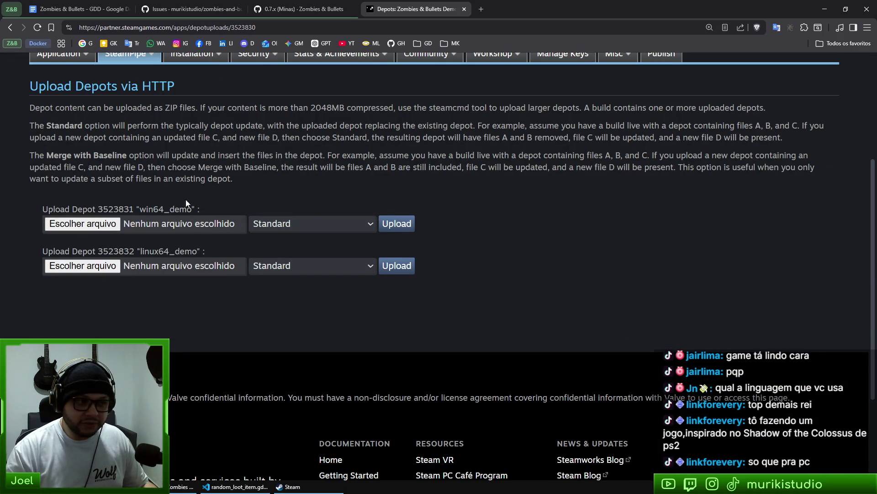
{"action": "scroll", "coordinate": [587, 298], "scroll_direction": "up", "scroll_amount": 4}
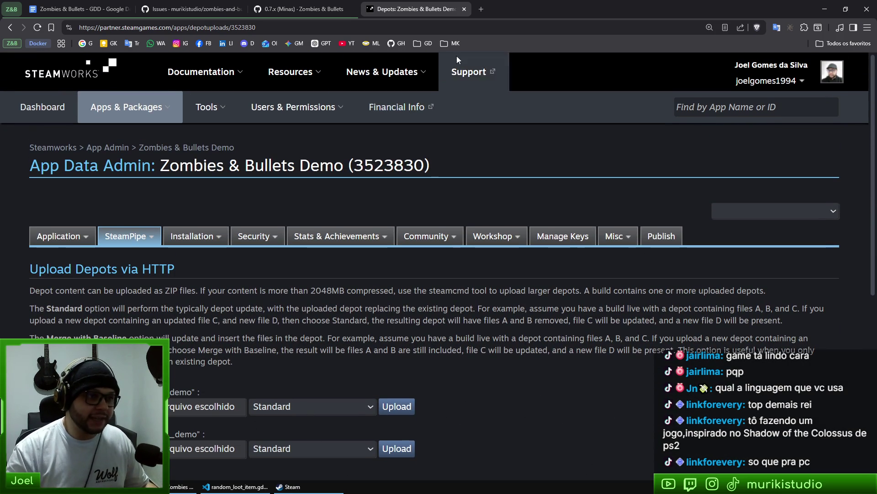
{"action": "middle_click", "coordinate": [431, 12]}
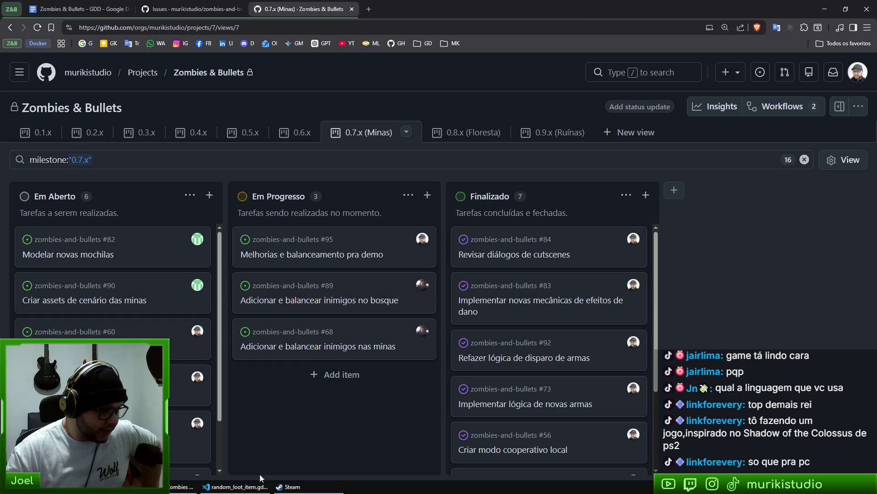
Bring up random_loot_item.gd in VS Code and select the get_chance ammo-chance block
{"action": "left_click", "coordinate": [235, 486]}
{"action": "scroll", "coordinate": [606, 347], "scroll_direction": "down", "scroll_amount": 1}
{"action": "mouse_move", "coordinate": [457, 297]}
{"action": "left_mouse_down"}
{"action": "mouse_move", "coordinate": [456, 315]}
{"action": "mouse_move", "coordinate": [325, 118]}
{"action": "left_mouse_up"}
{"action": "left_click", "coordinate": [456, 317]}
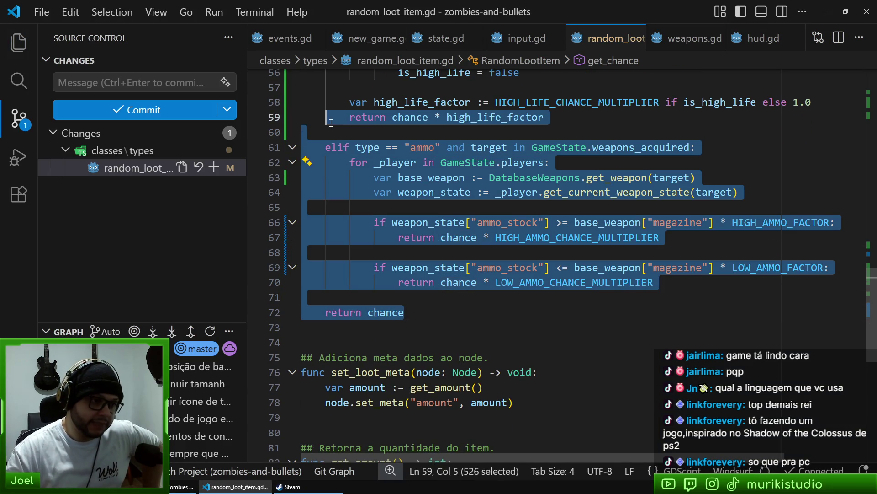
{"action": "left_click", "coordinate": [660, 237]}
Re-inspect lines 59–72 of the ammo-drop logic, then go to Godot's Help menu
{"action": "scroll", "coordinate": [603, 312], "scroll_direction": "up", "scroll_amount": 3}
{"action": "scroll", "coordinate": [602, 311], "scroll_direction": "up", "scroll_amount": 5}
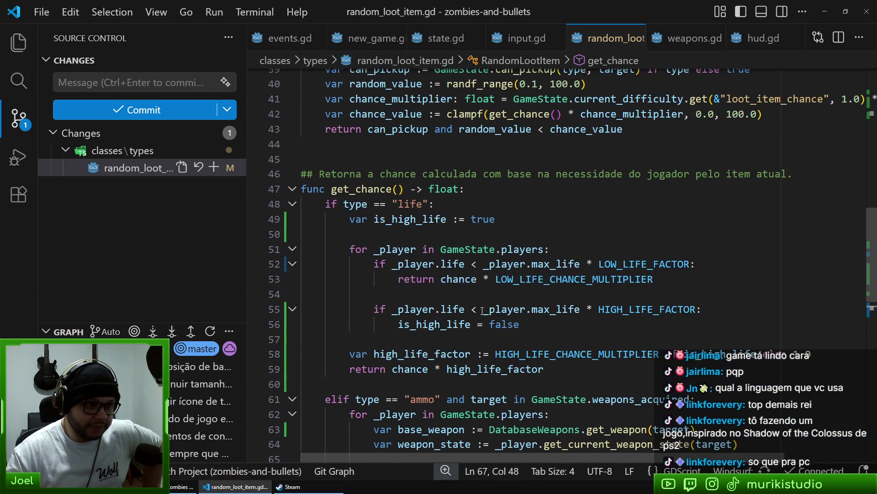
{"action": "scroll", "coordinate": [571, 361], "scroll_direction": "down", "scroll_amount": 3}
{"action": "scroll", "coordinate": [567, 371], "scroll_direction": "down", "scroll_amount": 3}
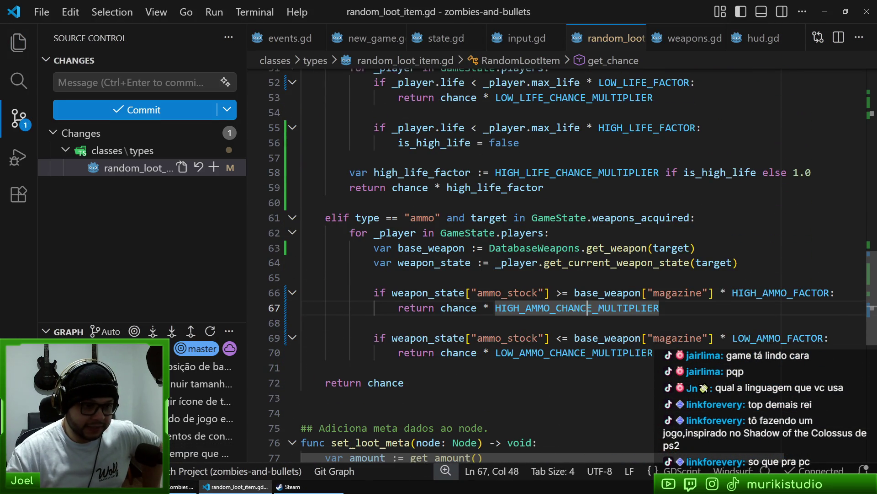
{"action": "left_click_drag", "start_coordinate": [404, 381], "coordinate": [392, 170]}
{"action": "left_click", "coordinate": [555, 276]}
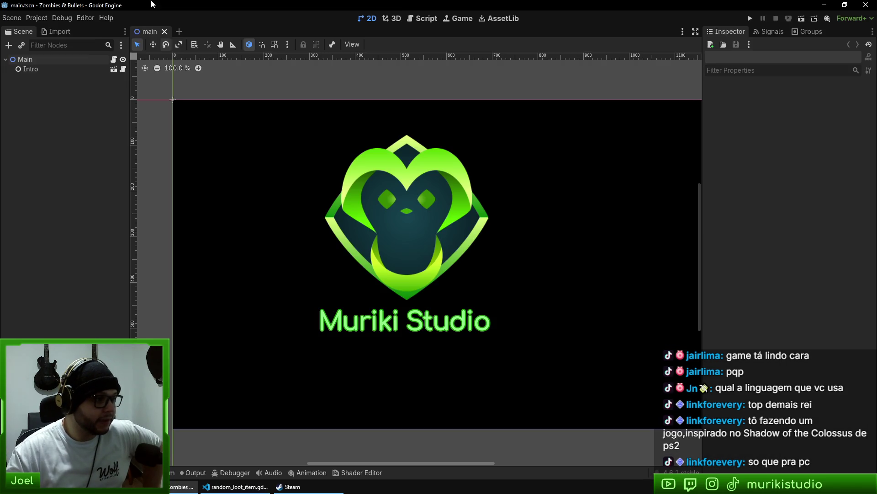
{"action": "key", "text": "alt+Tab"}
{"action": "left_click", "coordinate": [106, 18]}
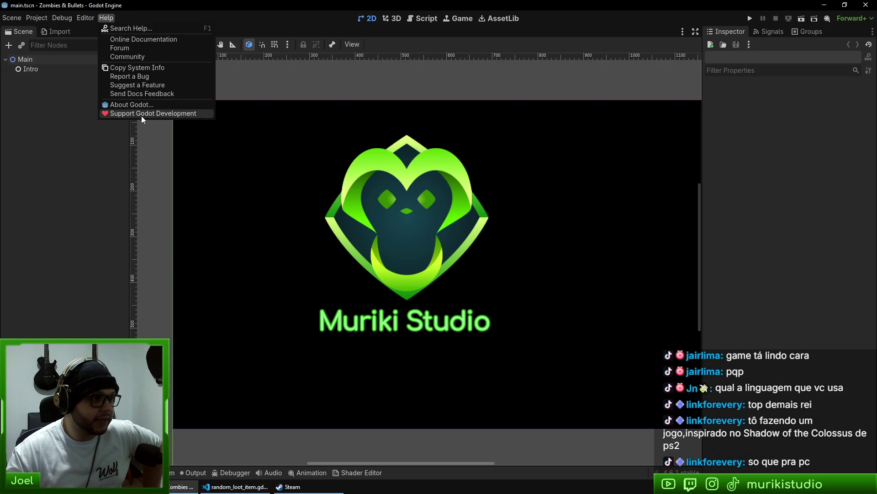
Confirm Godot v4.6.1 stable in About Godot, then return to the loot script
{"action": "left_click", "coordinate": [144, 108]}
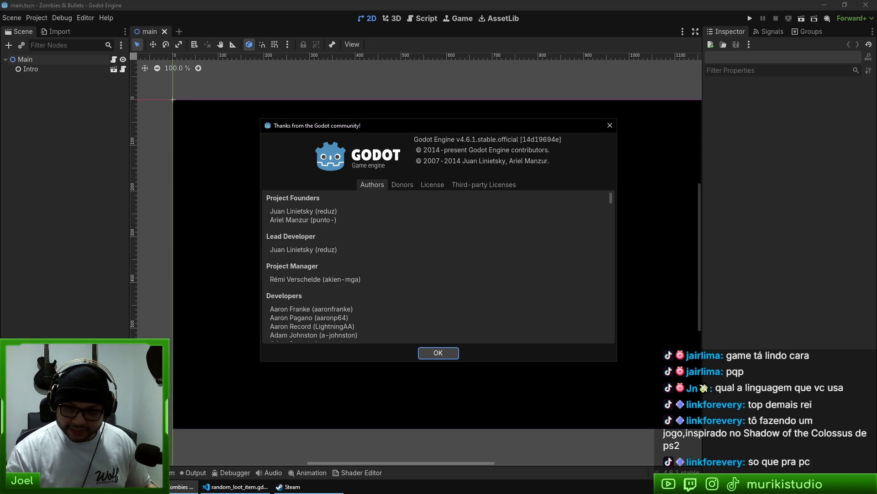
{"action": "left_click", "coordinate": [440, 358]}
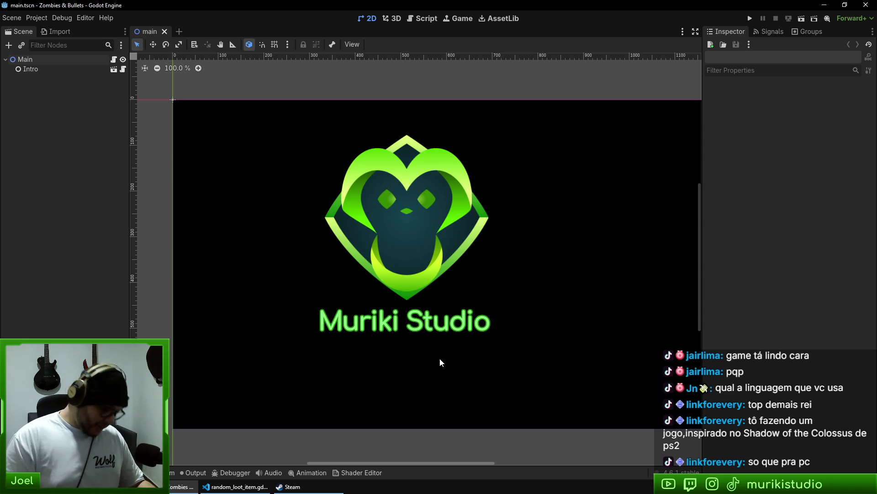
{"action": "key", "text": "alt+Tab"}
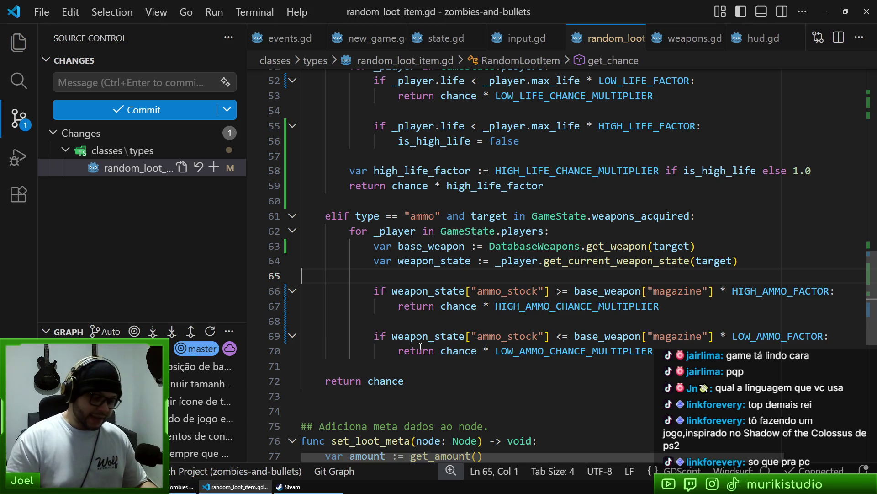
Check lines 72–74 around get_chance's final return chance, then switch to the browser
{"action": "left_click", "coordinate": [435, 366]}
{"action": "key", "text": "Down"}
{"action": "key", "text": "Down"}
{"action": "key", "text": "Down"}
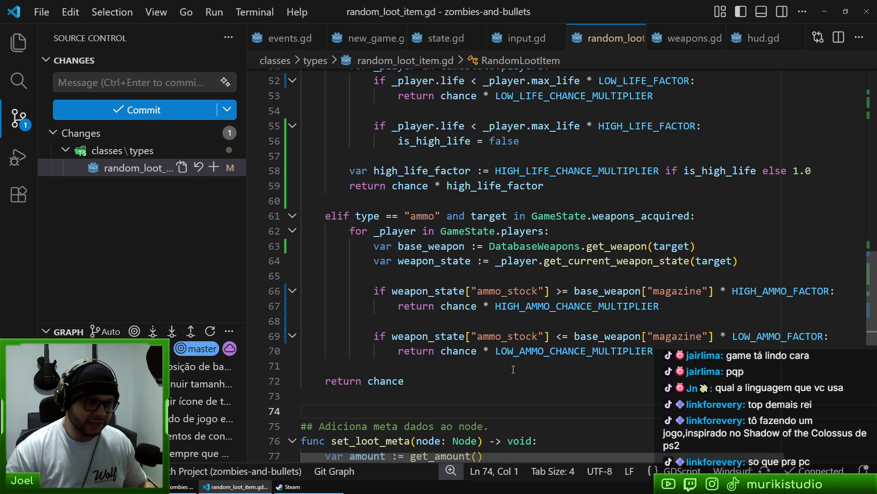
{"action": "left_click", "coordinate": [472, 383]}
{"action": "left_click", "coordinate": [444, 391]}
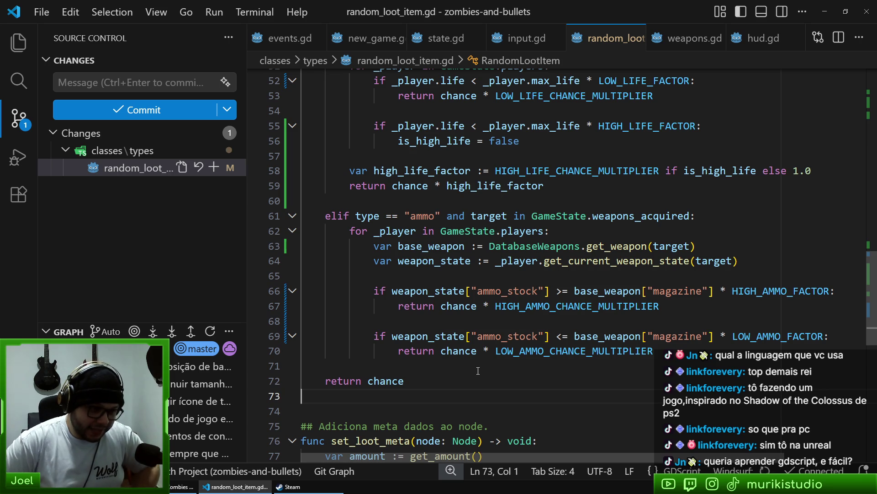
{"action": "left_click", "coordinate": [397, 381]}
{"action": "left_click", "coordinate": [402, 407]}
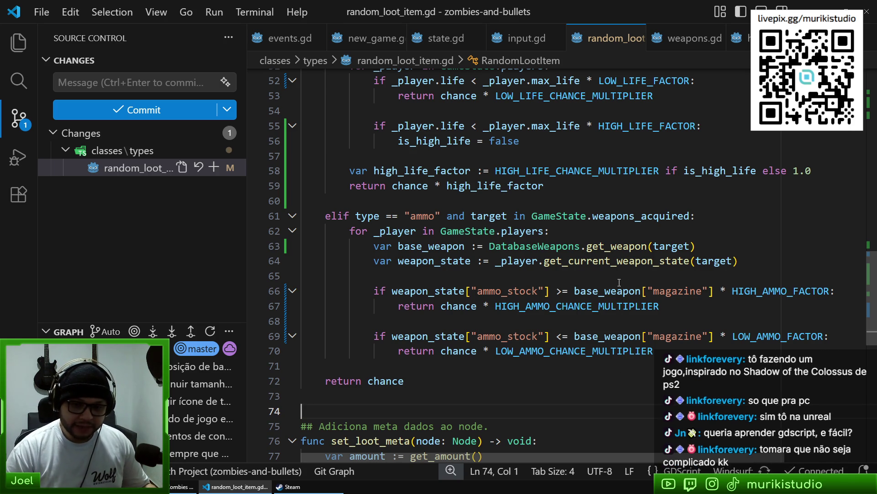
{"action": "mouse_move", "coordinate": [871, 296]}
{"action": "left_mouse_down"}
{"action": "mouse_move", "coordinate": [871, 111]}
{"action": "mouse_move", "coordinate": [838, 303]}
{"action": "left_mouse_up"}
{"action": "left_click", "coordinate": [404, 384]}
{"action": "key", "text": "Up"}
{"action": "key", "text": "Up"}
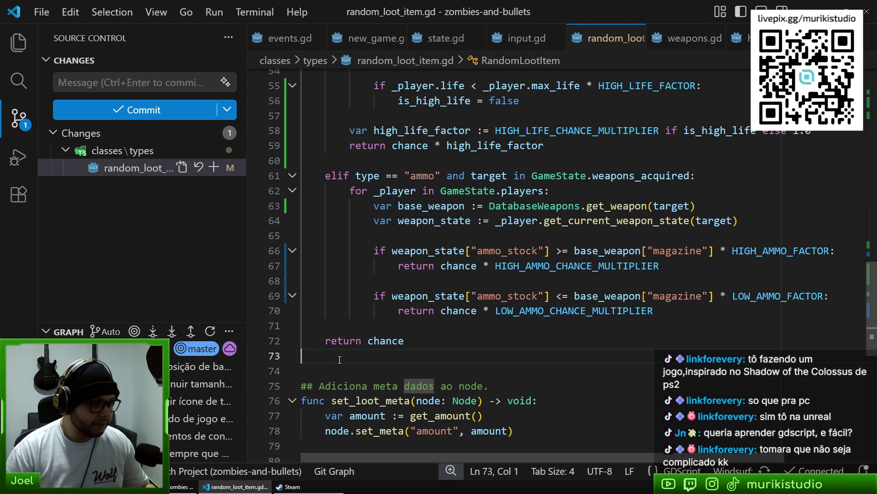
{"action": "key", "text": "Down"}
{"action": "key", "text": "alt+Tab"}
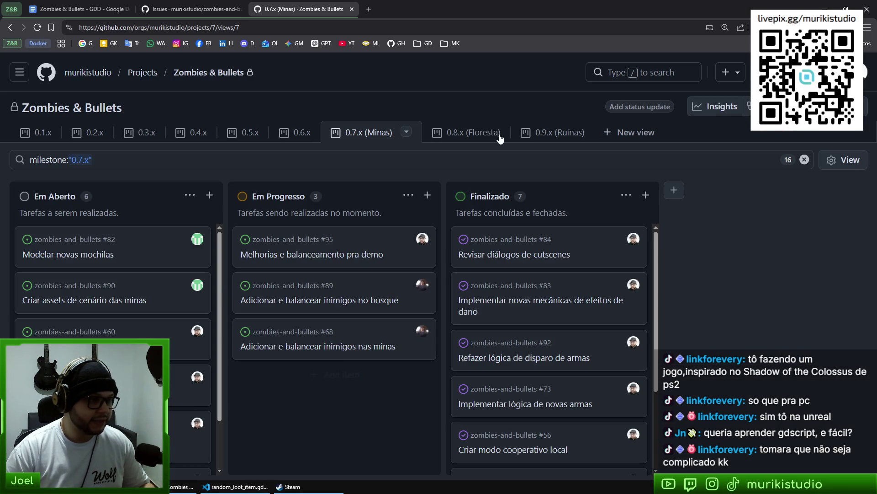
{"action": "key", "text": "ctrl+t"}
{"action": "type", "text": "clecio"}
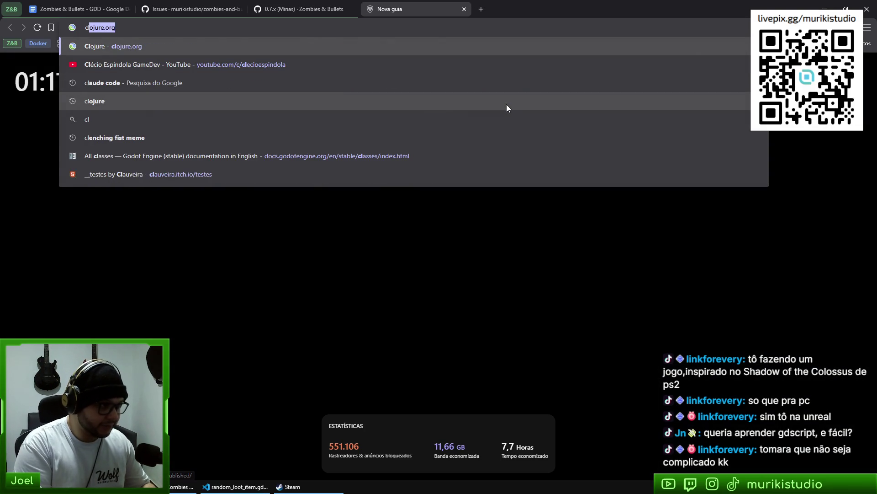
{"action": "key", "text": "Down"}
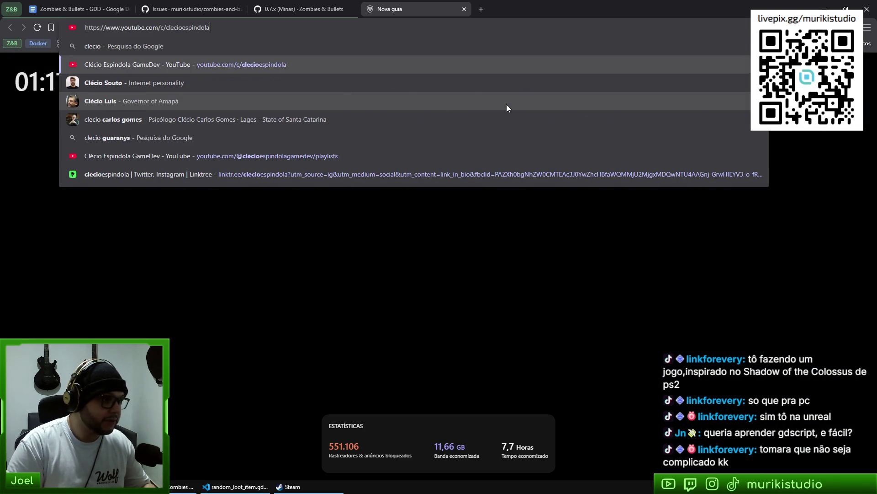
{"action": "key", "text": "Return"}
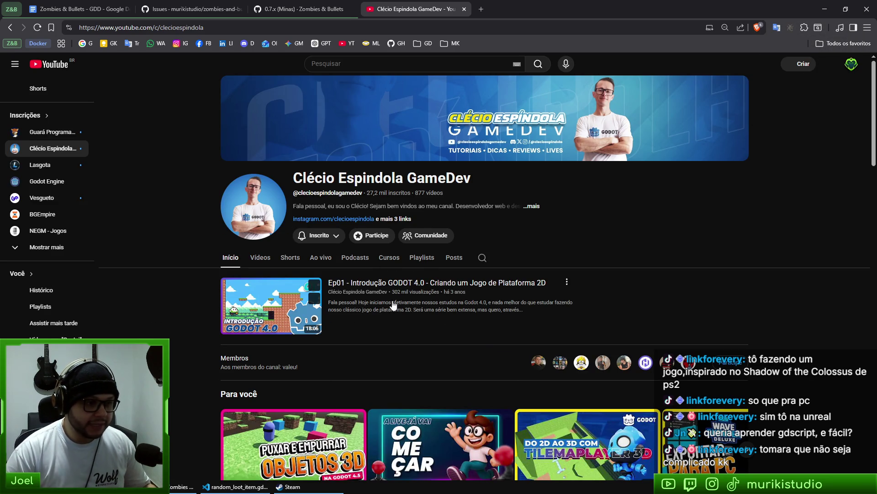
{"action": "key", "text": "ctrl+plus"}
{"action": "key", "text": "ctrl+plus"}
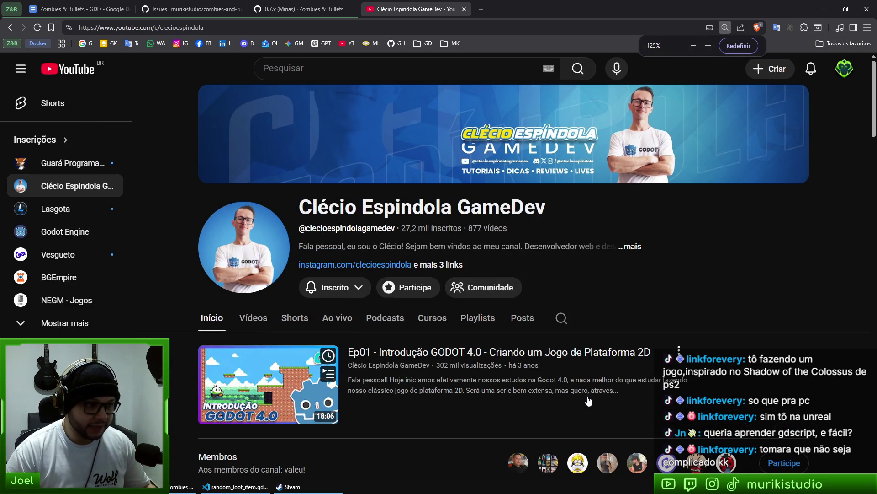
{"action": "left_click", "coordinate": [478, 318]}
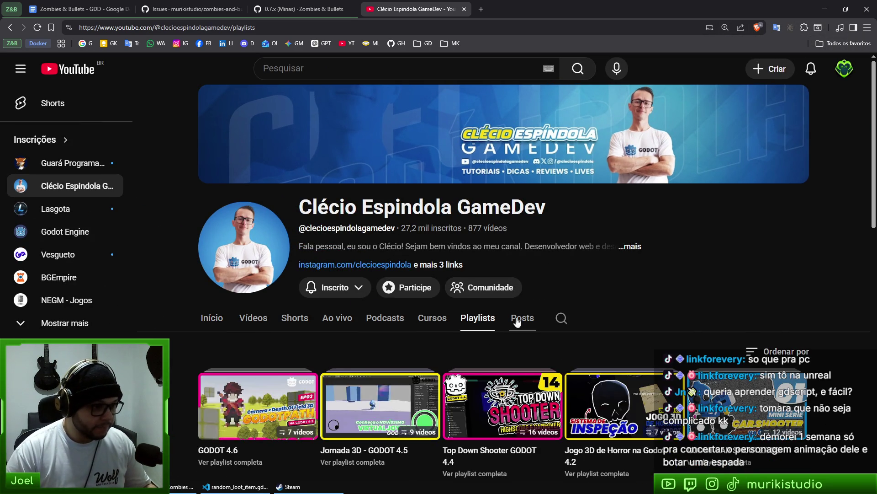
{"action": "scroll", "coordinate": [505, 336], "scroll_direction": "down", "scroll_amount": 7}
{"action": "scroll", "coordinate": [640, 315], "scroll_direction": "down", "scroll_amount": 2}
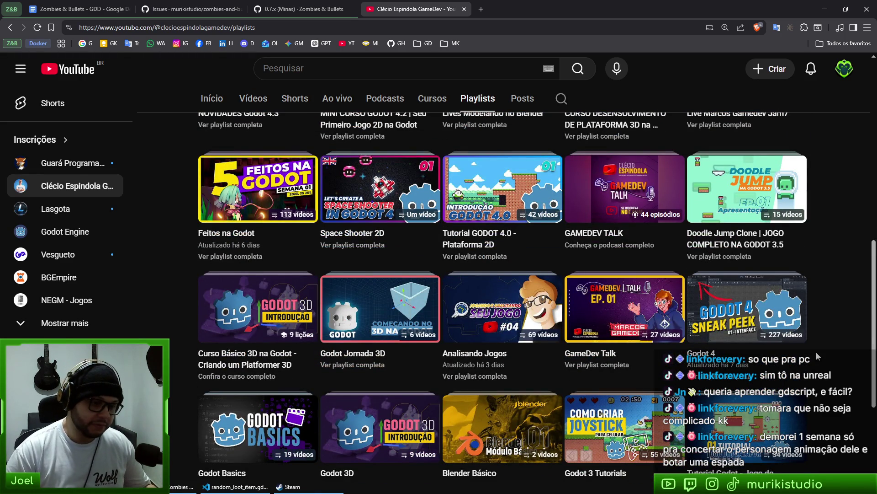
{"action": "scroll", "coordinate": [639, 329], "scroll_direction": "down", "scroll_amount": 2}
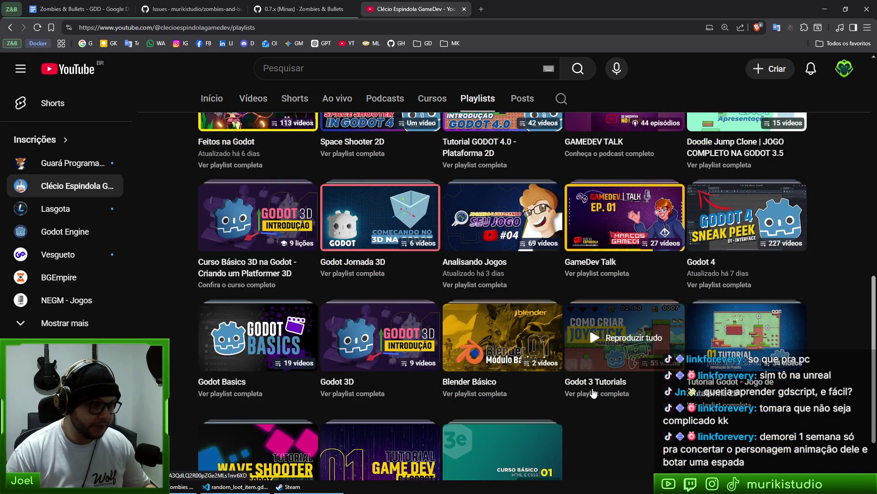
{"action": "scroll", "coordinate": [740, 412], "scroll_direction": "down", "scroll_amount": 2}
{"action": "scroll", "coordinate": [740, 412], "scroll_direction": "up", "scroll_amount": 7}
{"action": "scroll", "coordinate": [822, 303], "scroll_direction": "up", "scroll_amount": 8}
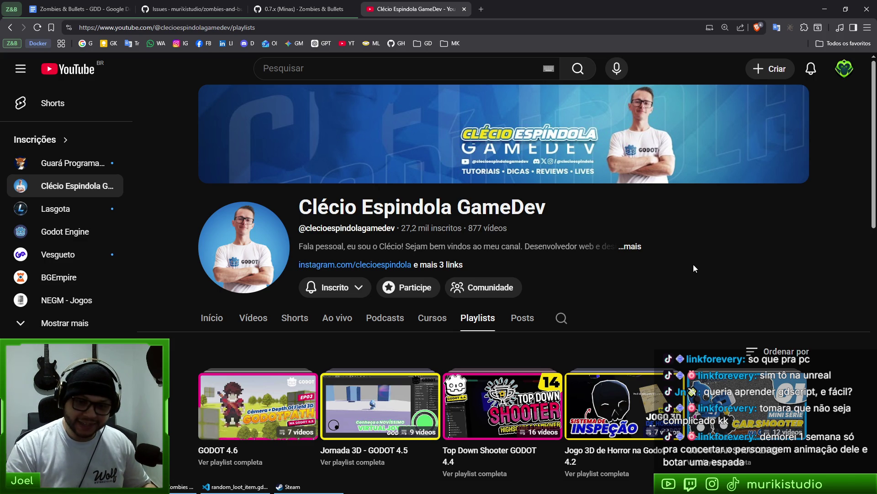
{"action": "key", "text": "ctrl+w"}
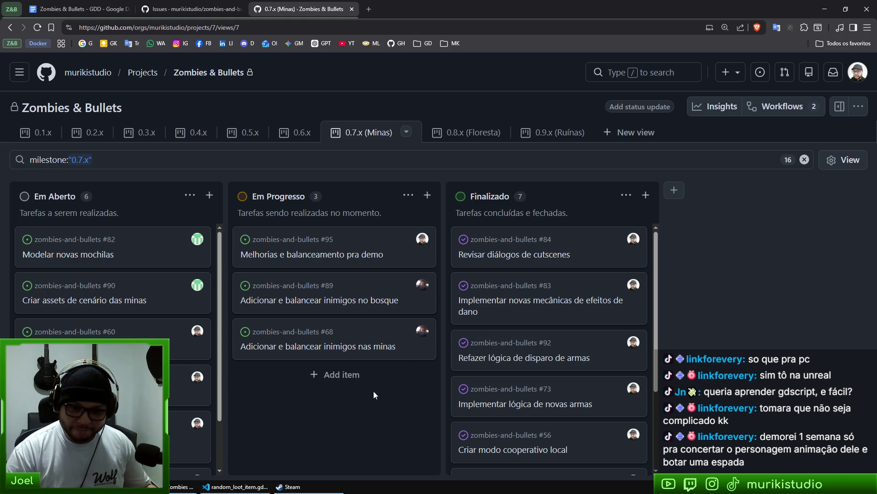
Load cascadeur.com in a new Chrome tab by typing 'casca'
{"action": "right_click", "coordinate": [266, 435]}
{"action": "key", "text": "Escape"}
{"action": "key", "text": "ctrl+t"}
{"action": "type", "text": "c"}
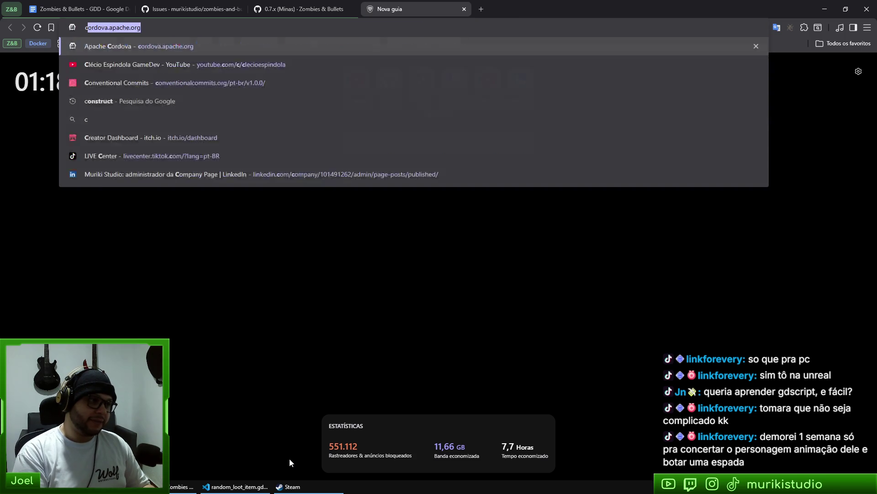
{"action": "type", "text": "asca"}
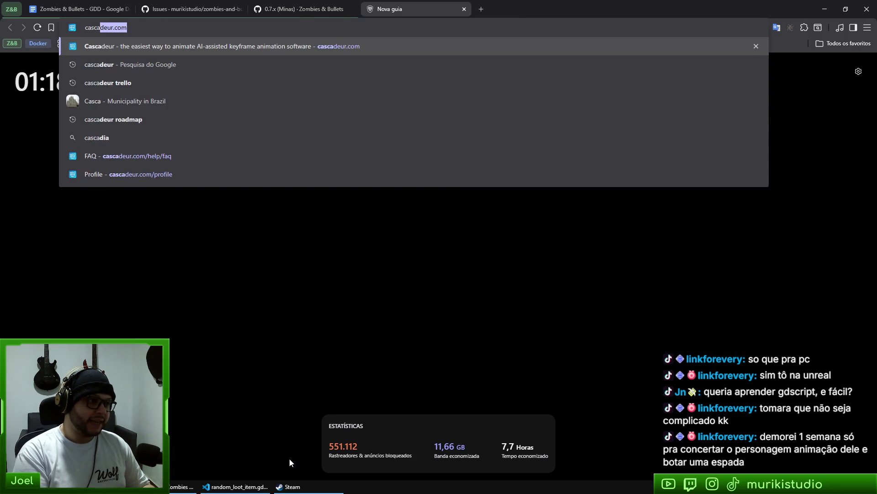
{"action": "key", "text": "Return"}
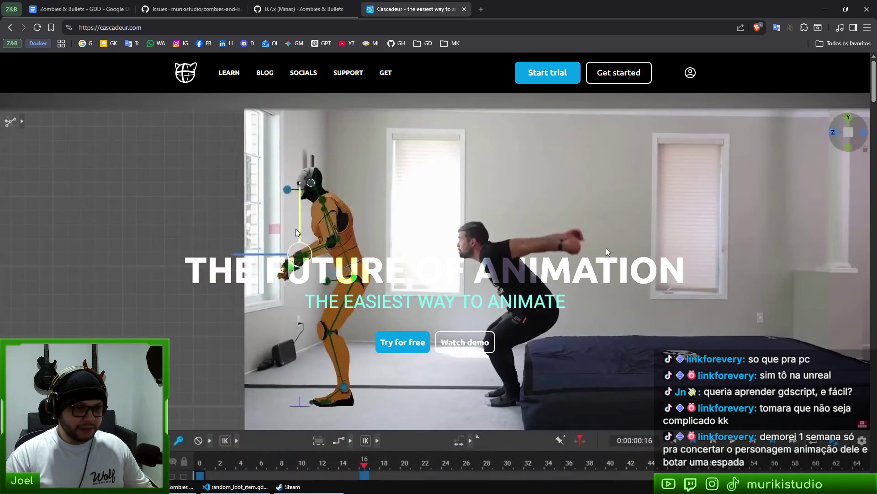
Look over the Cascadeur animation homepage, then bring the Steam library window forward
{"action": "mouse_move", "coordinate": [689, 74]}
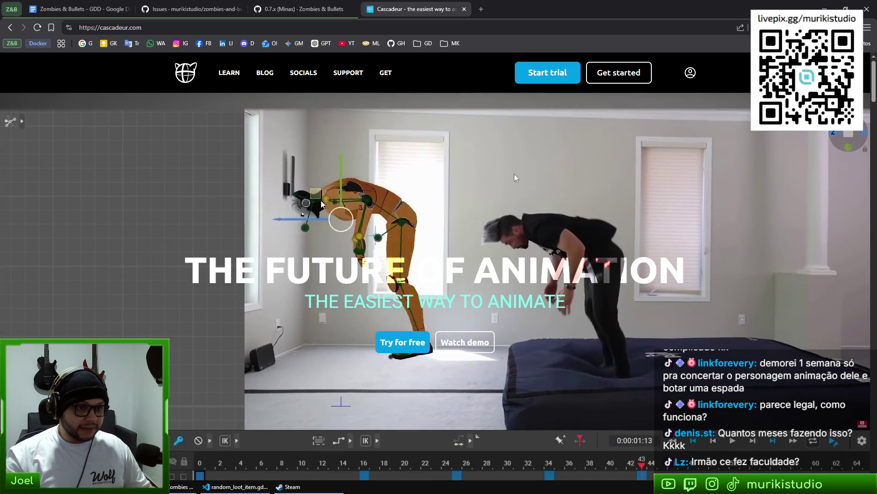
{"action": "scroll", "coordinate": [544, 309], "scroll_direction": "down", "scroll_amount": 5}
{"action": "scroll", "coordinate": [635, 319], "scroll_direction": "up", "scroll_amount": 2}
{"action": "scroll", "coordinate": [635, 319], "scroll_direction": "up", "scroll_amount": 3}
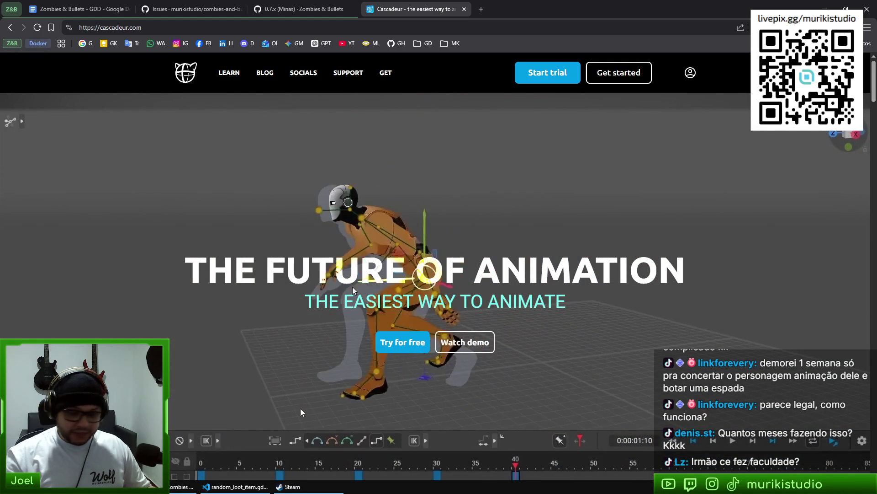
{"action": "left_click", "coordinate": [288, 486]}
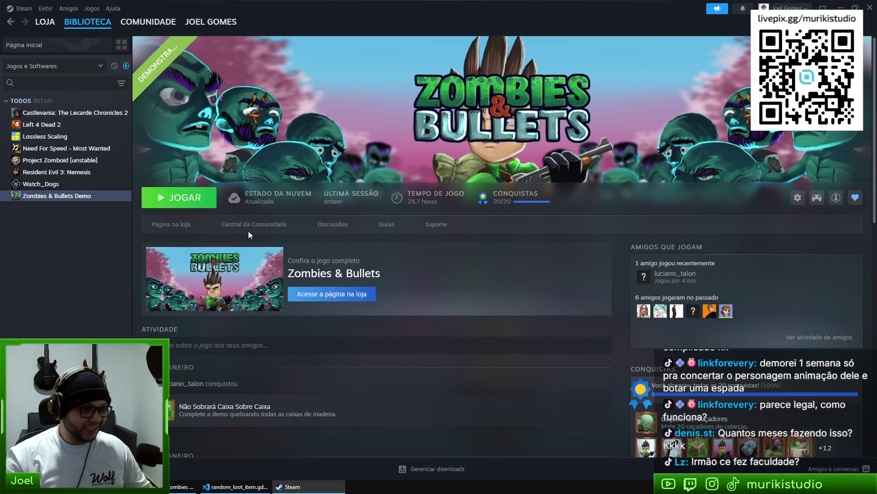
Open the Zombies & Bullets Demo store page and close the Cascadeur browser tab
{"action": "left_click", "coordinate": [175, 227]}
{"action": "key", "text": "alt+Tab"}
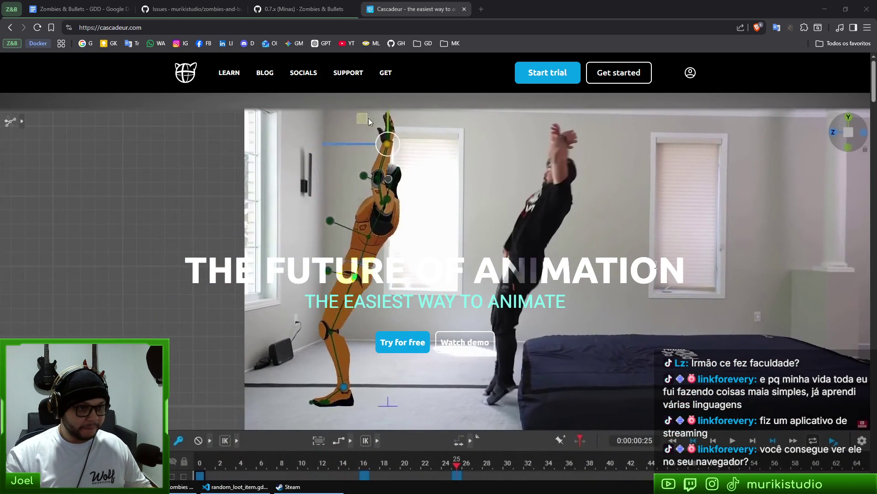
{"action": "middle_click", "coordinate": [435, 4]}
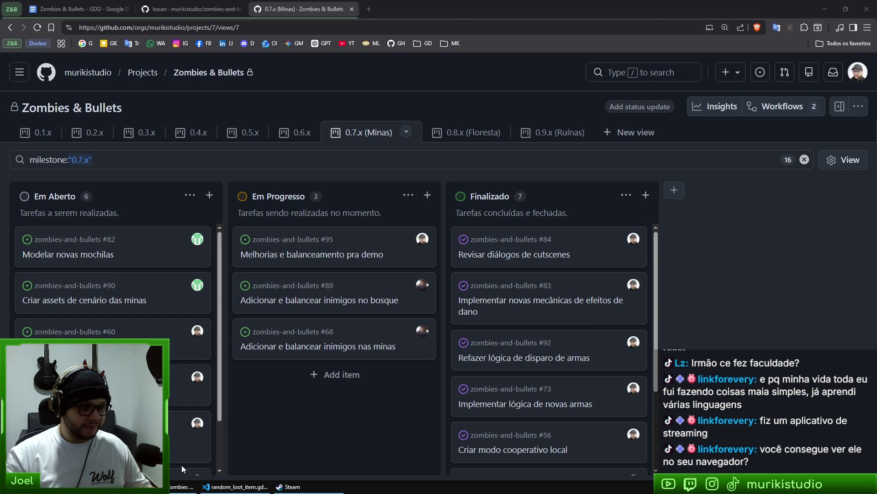
{"action": "left_click", "coordinate": [291, 486]}
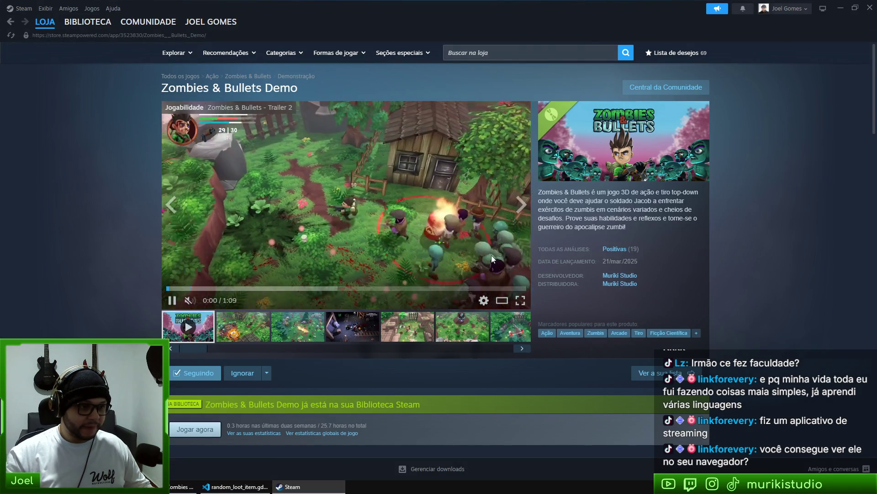
Check the demo's Steam library page, close Steam, and return to random_loot_item.gd's get_chance
{"action": "left_click", "coordinate": [98, 21]}
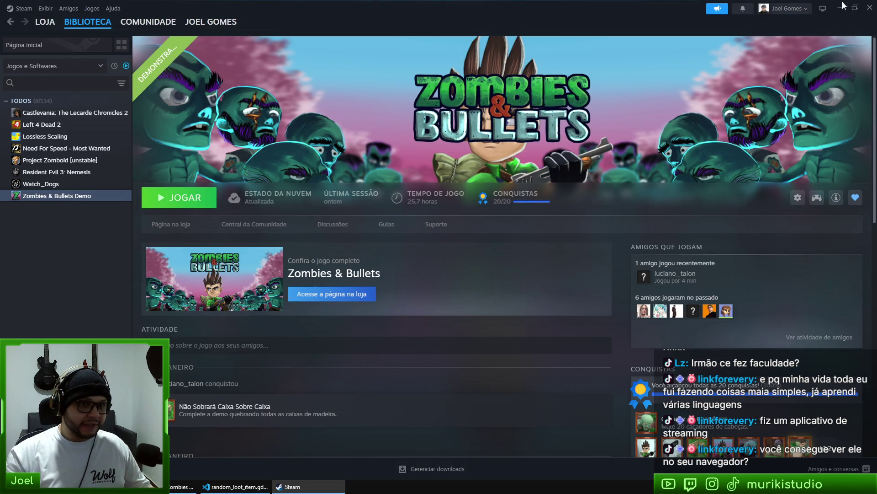
{"action": "left_click", "coordinate": [869, 8]}
{"action": "left_click", "coordinate": [235, 486]}
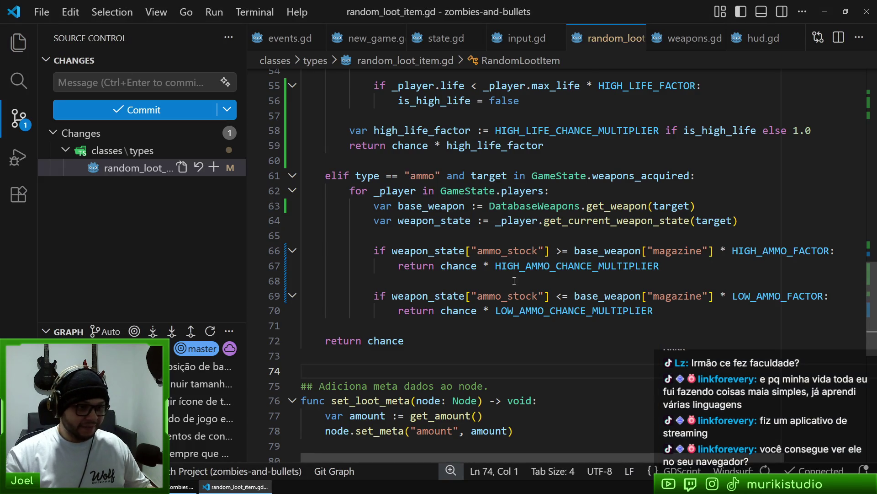
{"action": "left_click", "coordinate": [505, 342]}
{"action": "scroll", "coordinate": [384, 372], "scroll_direction": "down", "scroll_amount": 3}
{"action": "scroll", "coordinate": [611, 291], "scroll_direction": "up", "scroll_amount": 5}
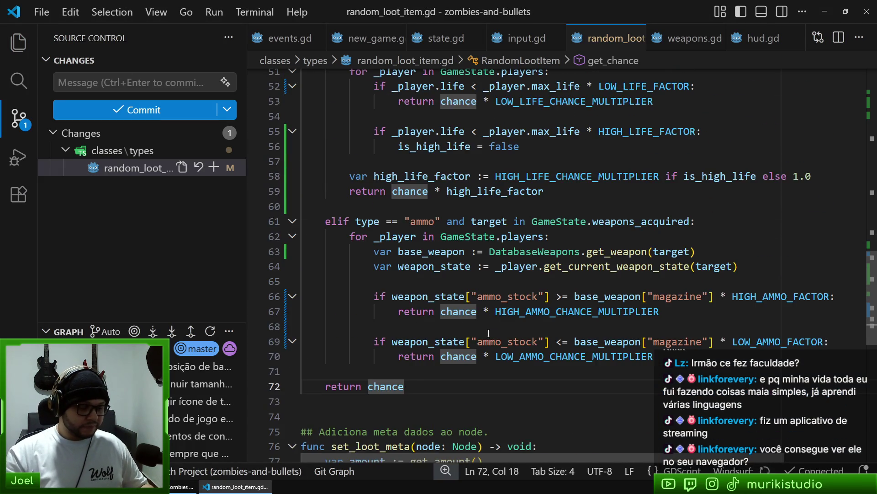
Open the working-tree diff of random_loot_item.gd and review its constants
{"action": "scroll", "coordinate": [726, 314], "scroll_direction": "down", "scroll_amount": 3}
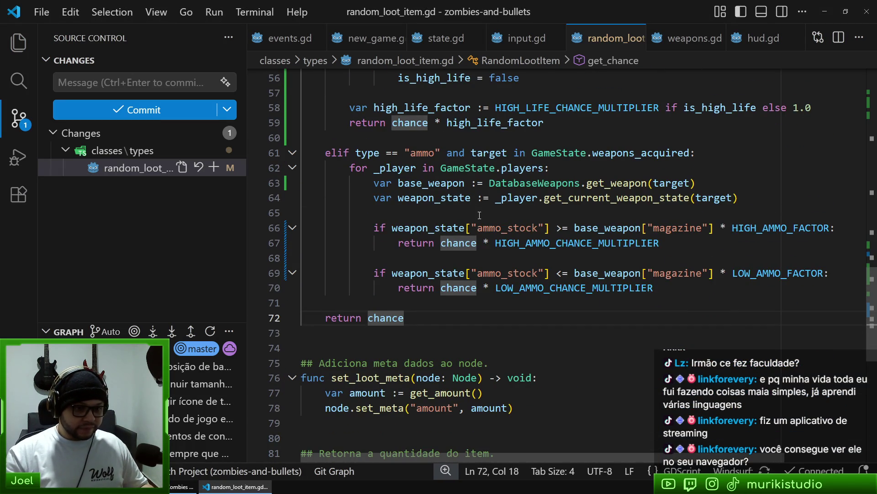
{"action": "scroll", "coordinate": [488, 222], "scroll_direction": "up", "scroll_amount": 2}
{"action": "left_click", "coordinate": [666, 266]}
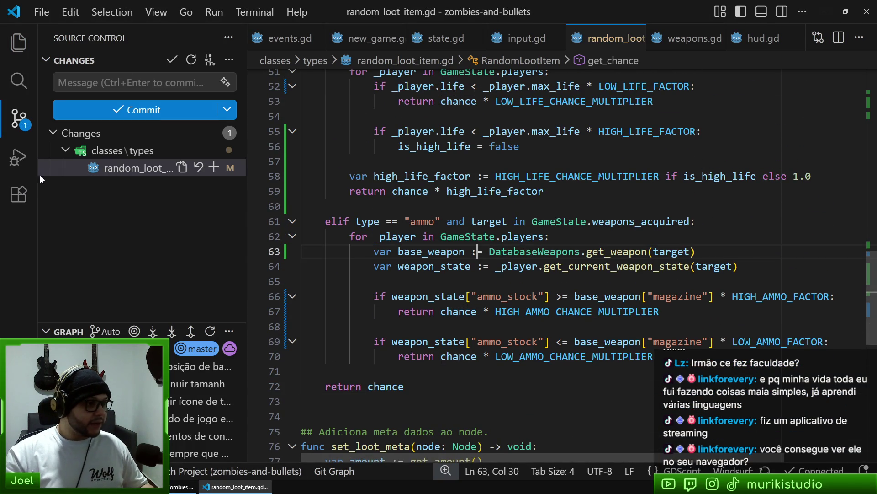
{"action": "left_click", "coordinate": [125, 167]}
{"action": "scroll", "coordinate": [857, 137], "scroll_direction": "down", "scroll_amount": 1}
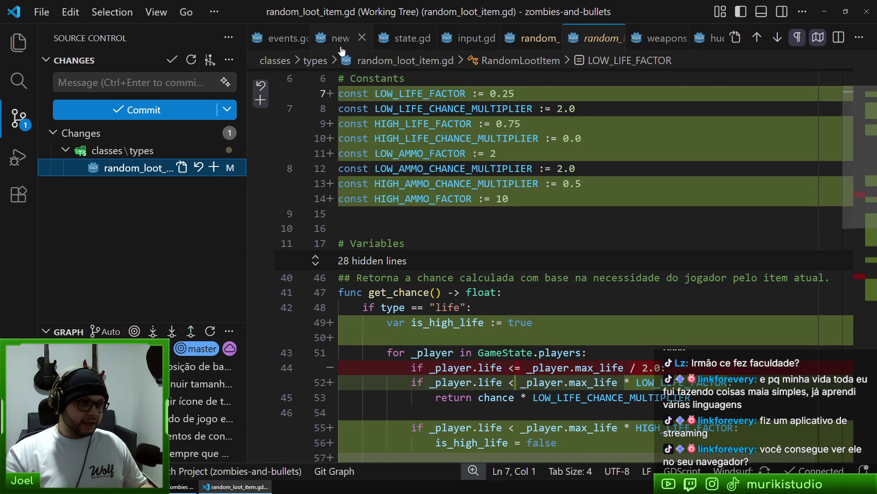
{"action": "mouse_move", "coordinate": [430, 102]}
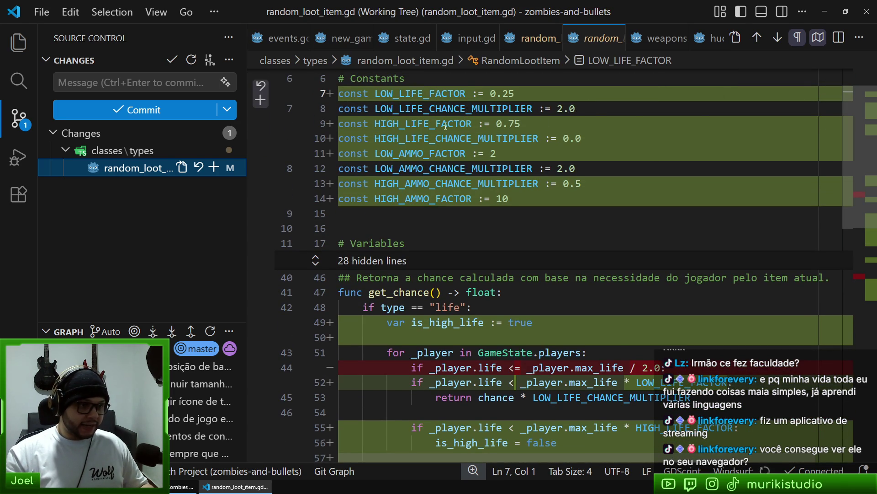
{"action": "mouse_move", "coordinate": [449, 139]}
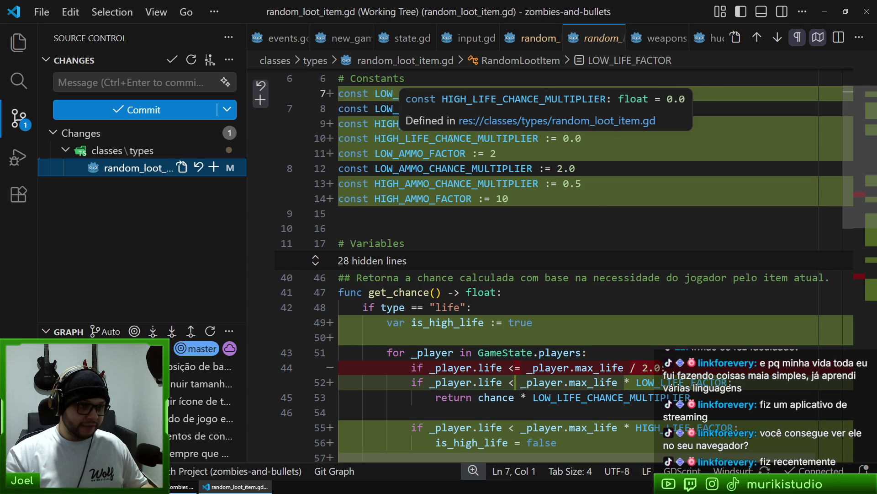
{"action": "mouse_move", "coordinate": [433, 163]}
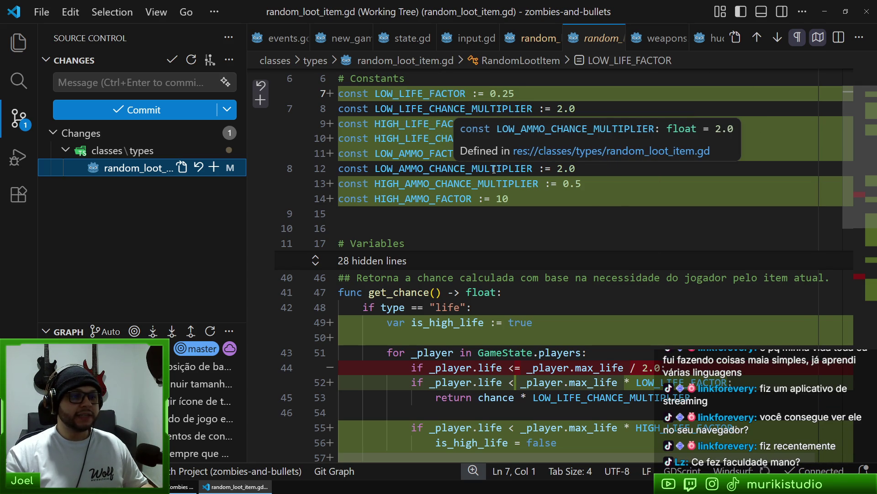
{"action": "mouse_move", "coordinate": [418, 185]}
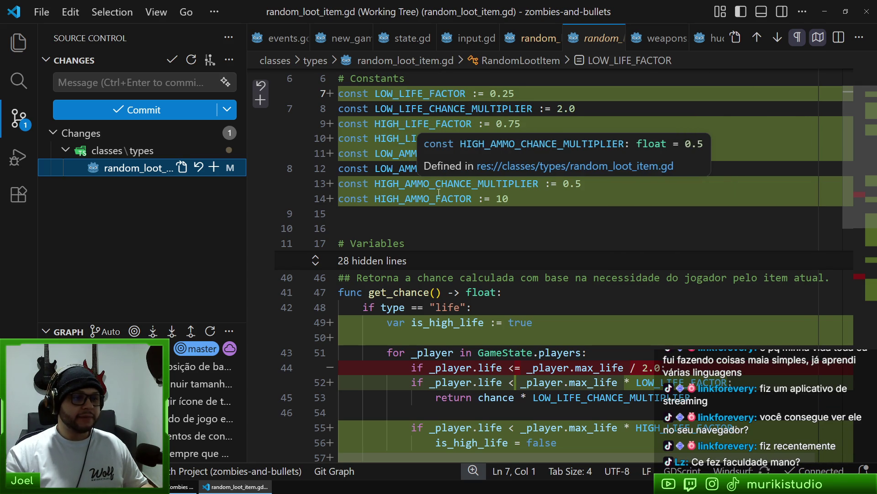
Move HIGH_AMMO_FACTOR above HIGH_AMMO_CHANCE_MULTIPLIER and stage random_loot_item.gd
{"action": "left_click", "coordinate": [436, 199]}
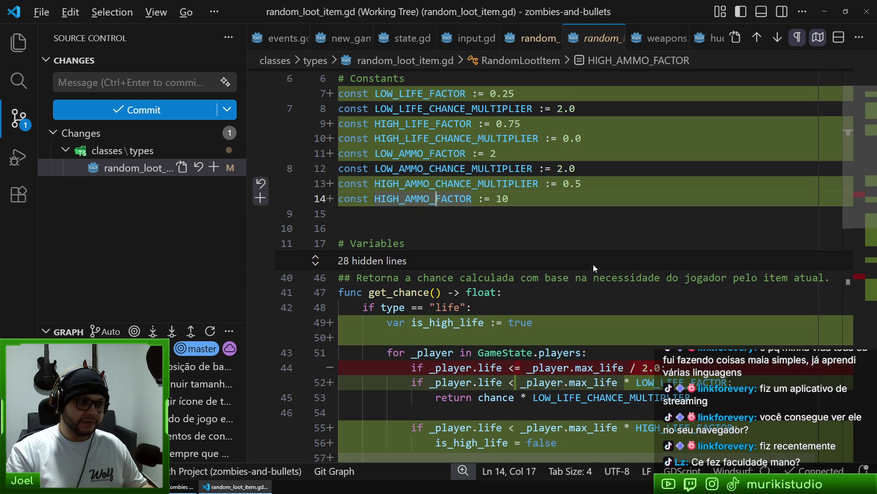
{"action": "key", "text": "alt+Up"}
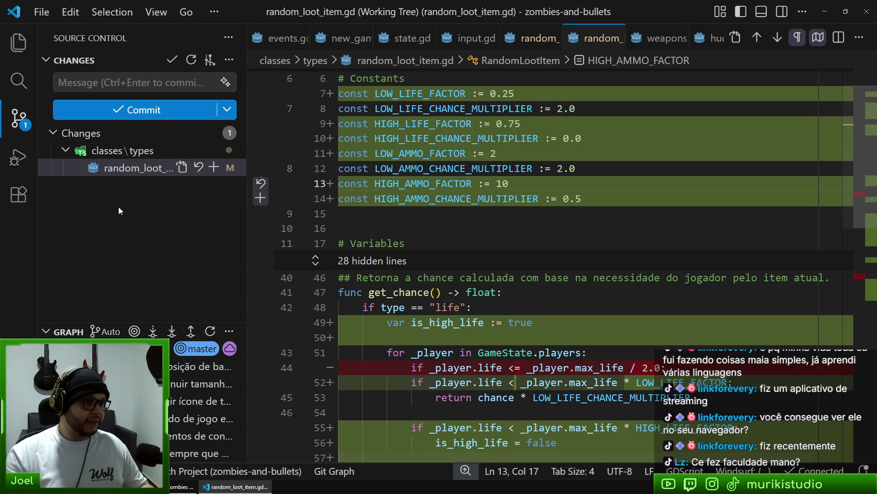
{"action": "left_click", "coordinate": [213, 167]}
{"action": "left_click", "coordinate": [176, 75]}
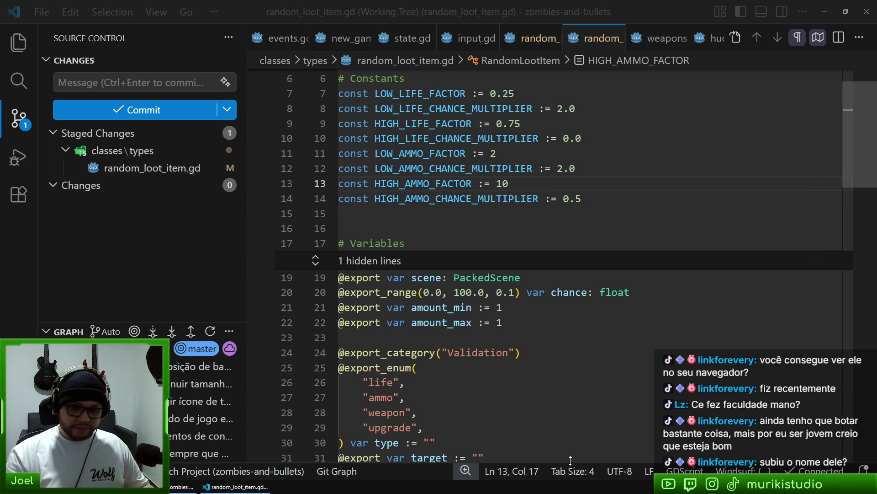
Open the staged Index diff of random_loot_item.gd and scroll through get_chance
{"action": "left_click", "coordinate": [439, 272]}
{"action": "left_click", "coordinate": [133, 167]}
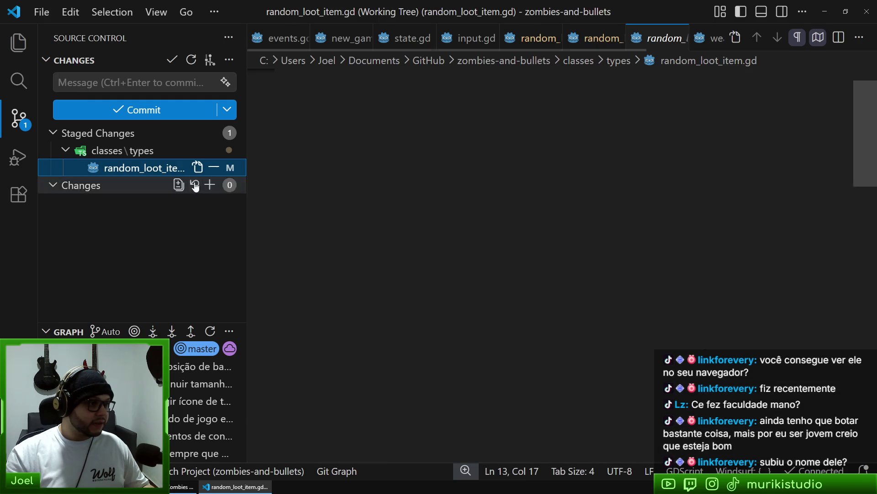
{"action": "scroll", "coordinate": [535, 237], "scroll_direction": "down", "scroll_amount": 5}
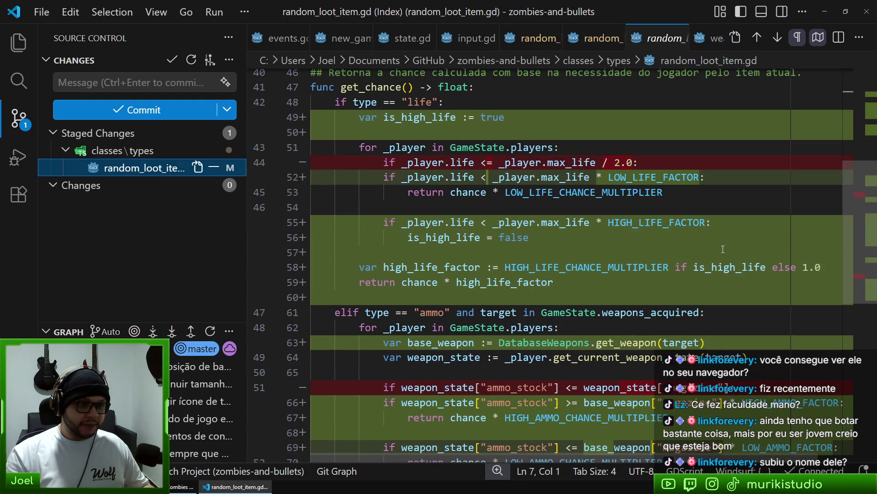
{"action": "scroll", "coordinate": [854, 196], "scroll_direction": "down", "scroll_amount": 4}
Write the commit title 'feat(random_loot): balancear drops de vida e munição' plus a no-life-when-healthy bullet
{"action": "left_click", "coordinate": [117, 83]}
{"action": "type", "text": "feat("}
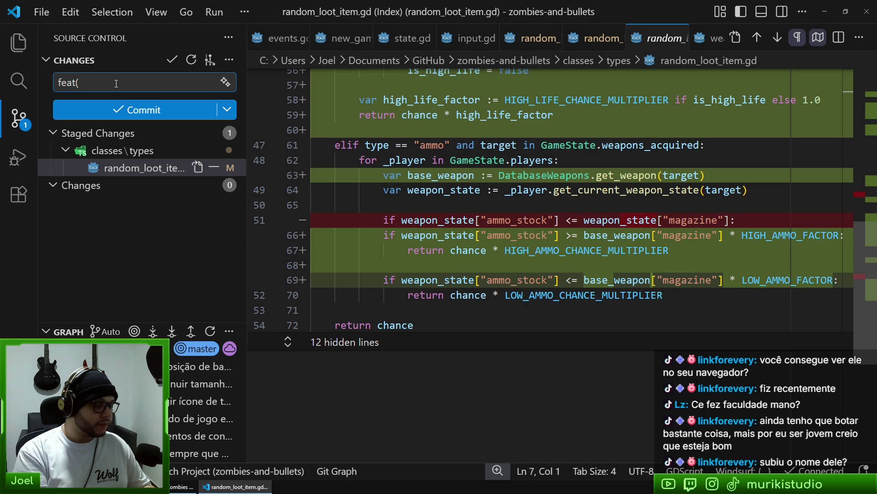
{"action": "type", "text": "rand"}
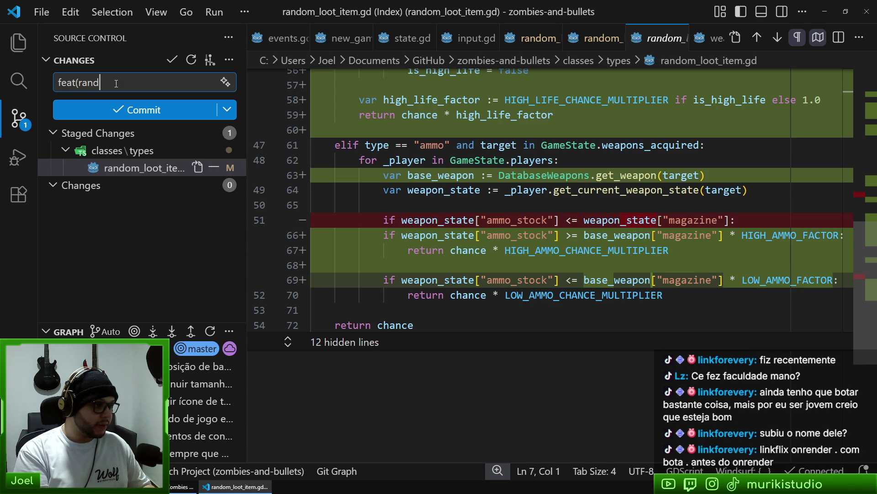
{"action": "type", "text": "om_loot): "}
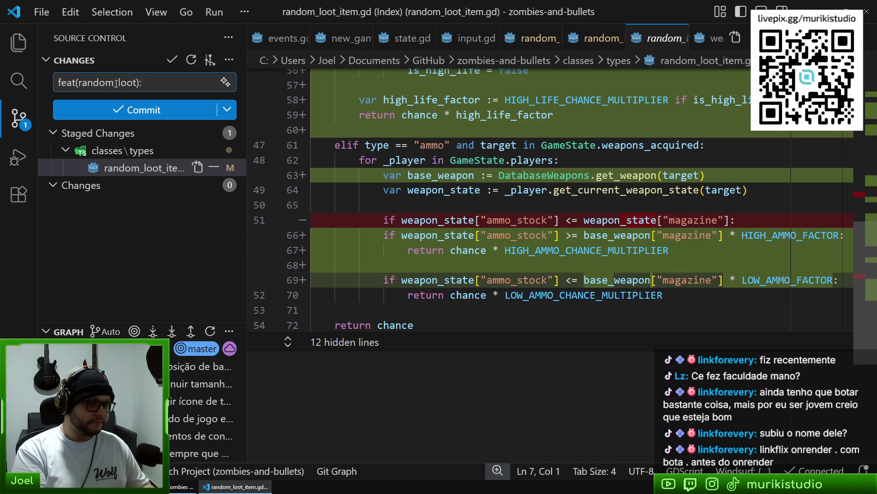
{"action": "type", "text": "ba"}
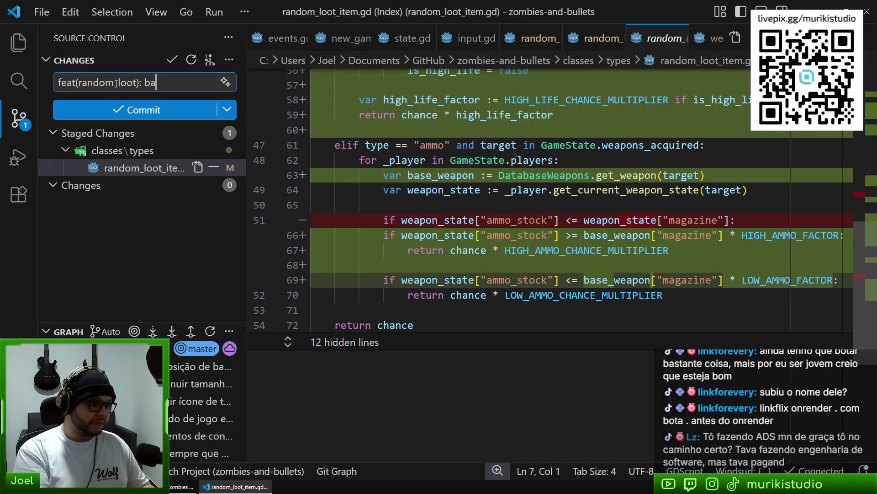
{"action": "type", "text": "lancear drop"}
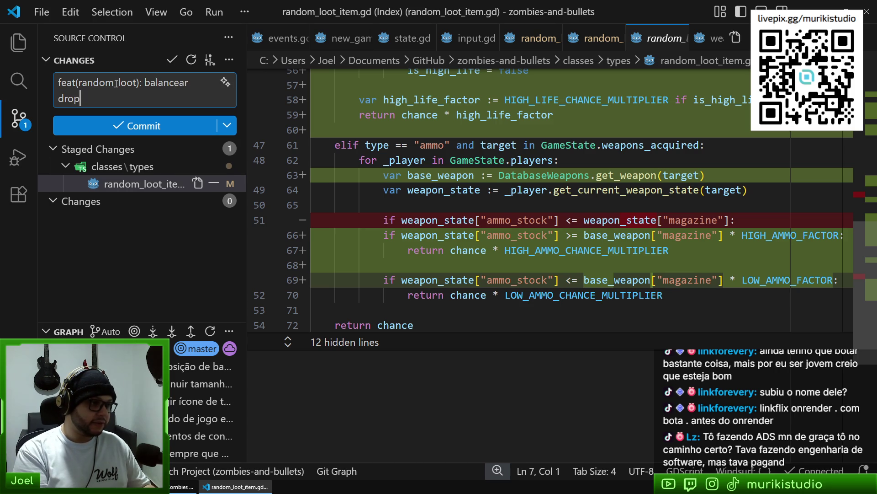
{"action": "type", "text": "s de vida"}
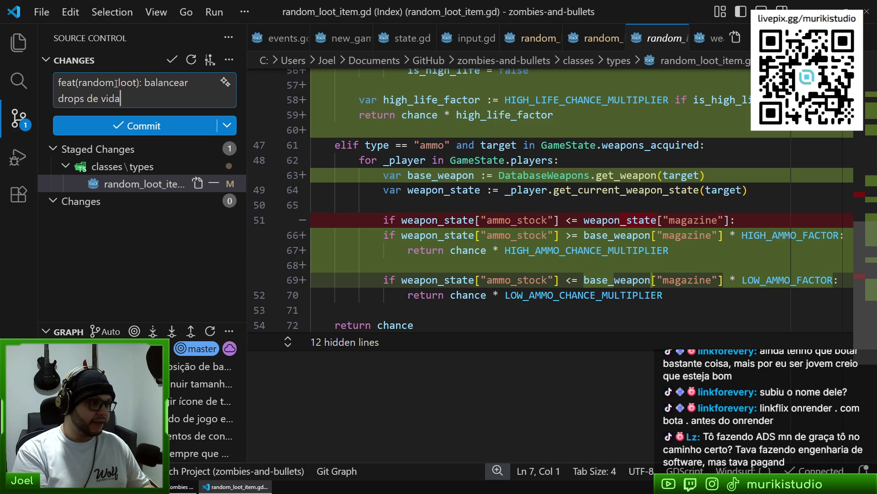
{"action": "type", "text": " e munição"}
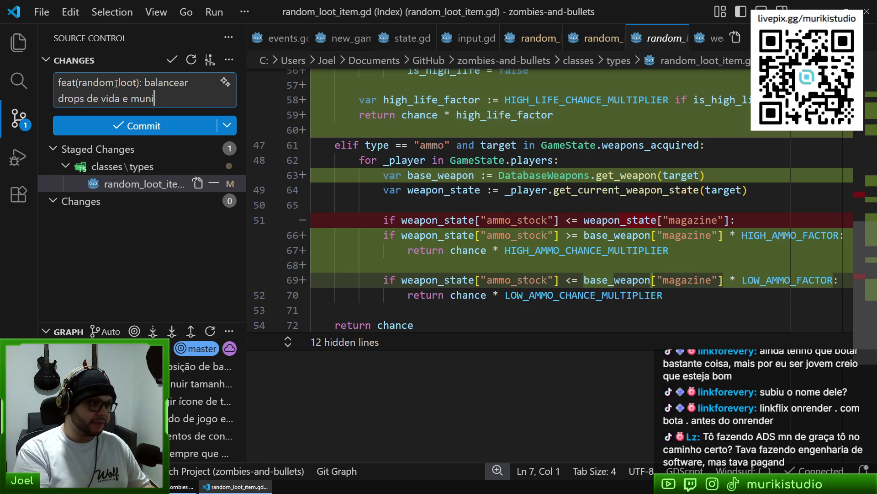
{"action": "key", "text": "Return"}
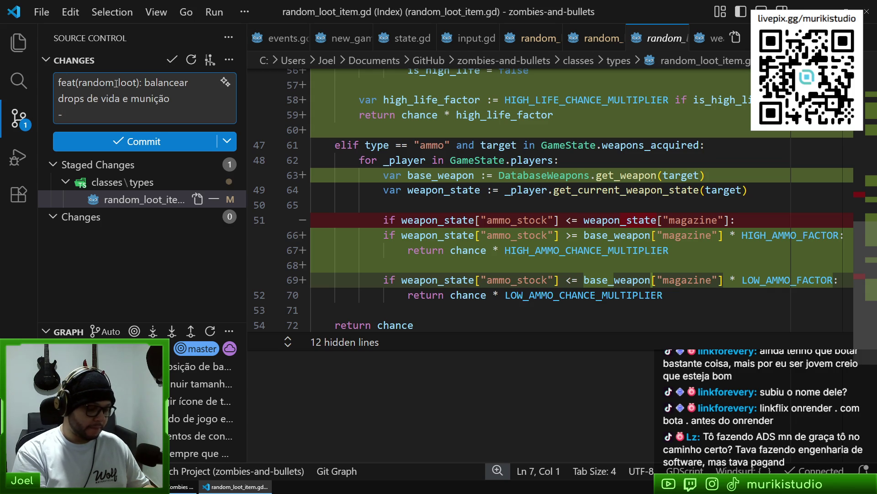
{"action": "type", "text": "dropar"}
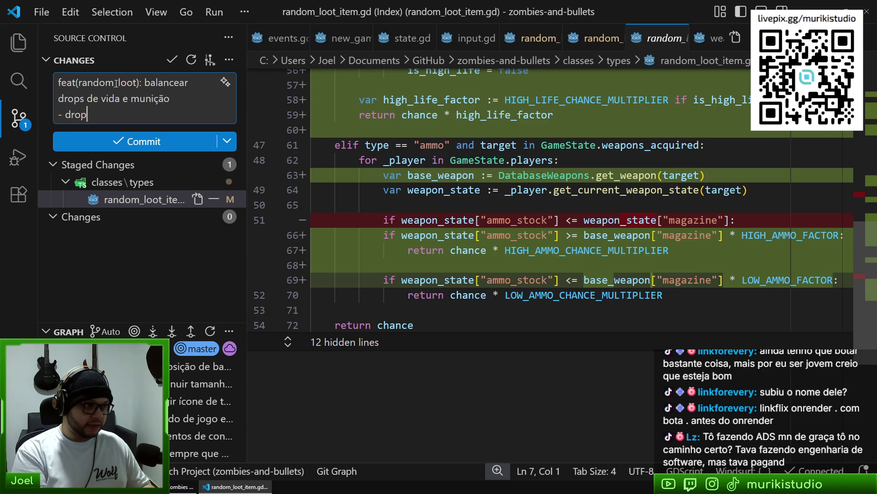
{"action": "key", "text": "ctrl+BackSpace"}
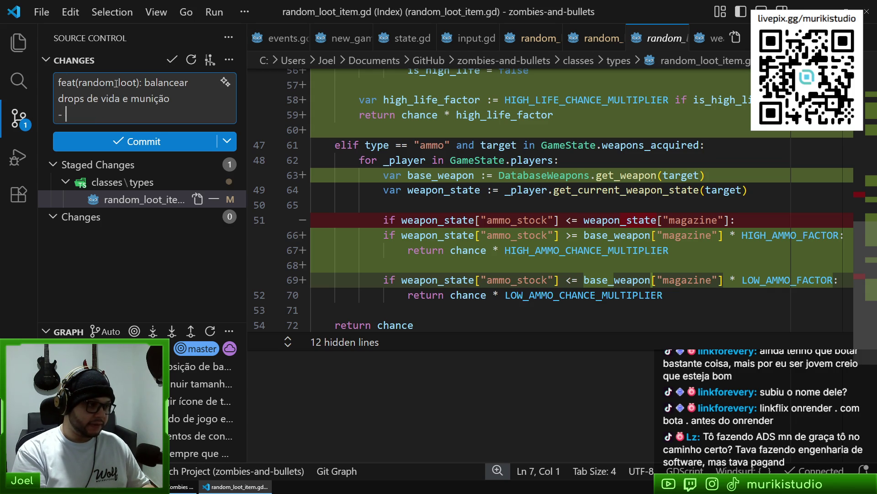
{"action": "type", "text": "não dropar vi"}
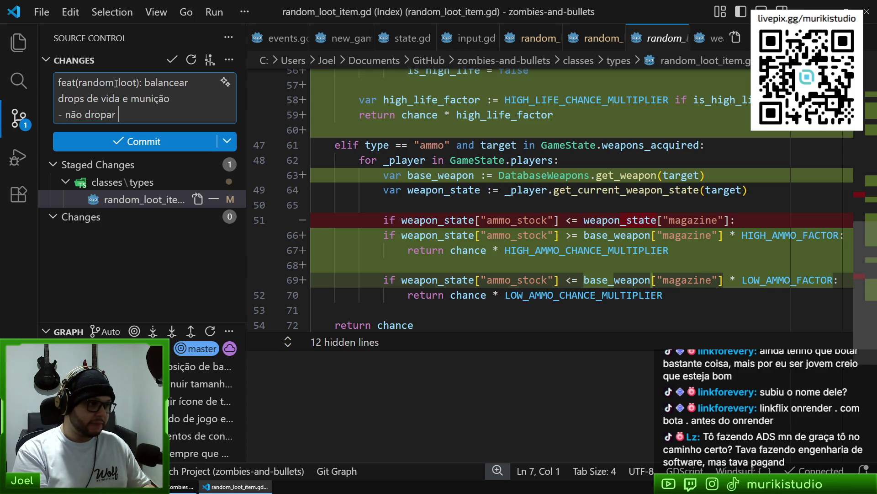
{"action": "type", "text": "da cas"}
{"action": "key", "text": "BackSpace"}
{"action": "key", "text": "BackSpace"}
{"action": "key", "text": "BackSpace"}
{"action": "type", "text": "caso estiver com muita vida"}
Add bullets: more life when low, more ammo when low, less ammo when plentiful
{"action": "key", "text": "Return"}
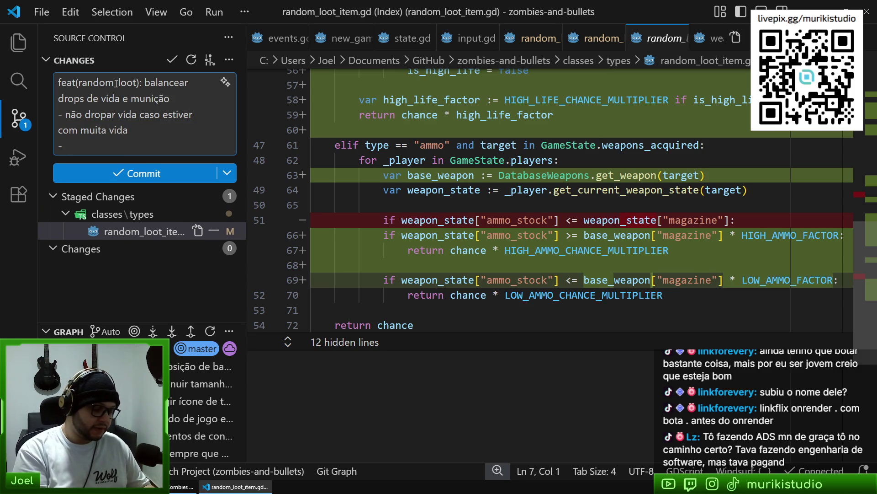
{"action": "type", "text": " dropar mai"}
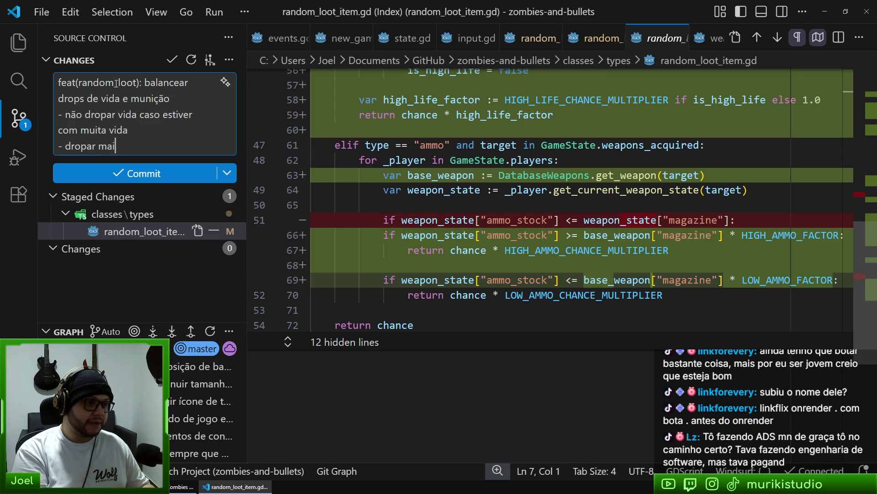
{"action": "type", "text": "s vida quando estiv"}
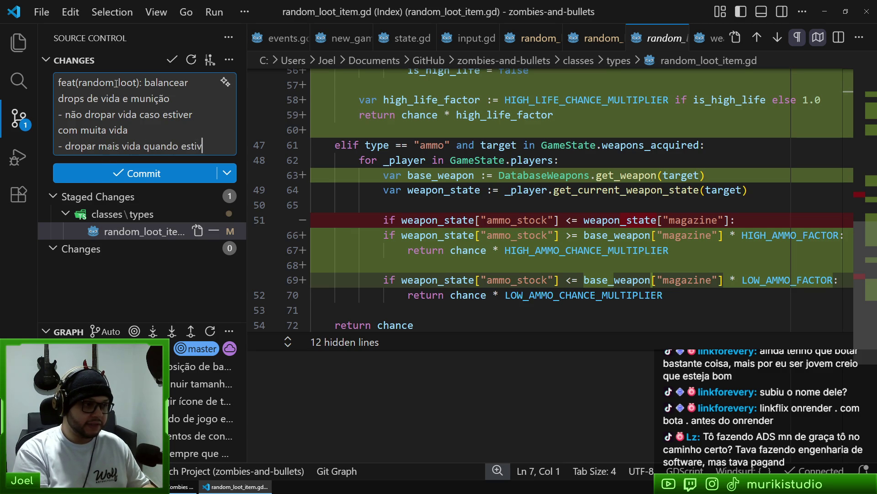
{"action": "type", "text": "ere com pouca vid"}
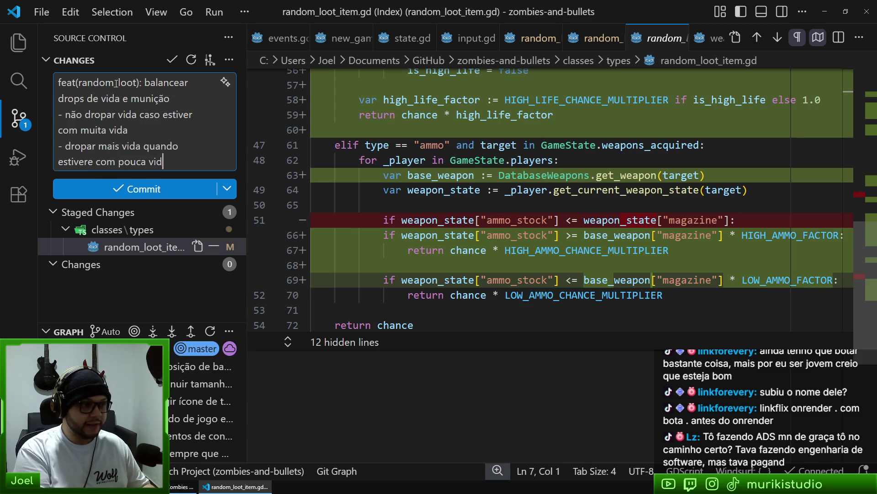
{"action": "type", "text": "a"}
{"action": "key", "text": "Return"}
{"action": "type", "text": "-"}
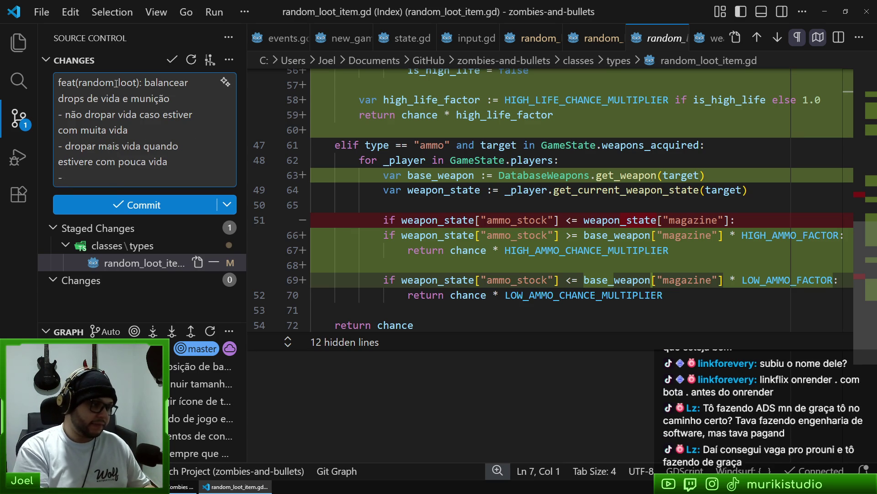
{"action": "type", "text": " dropar "}
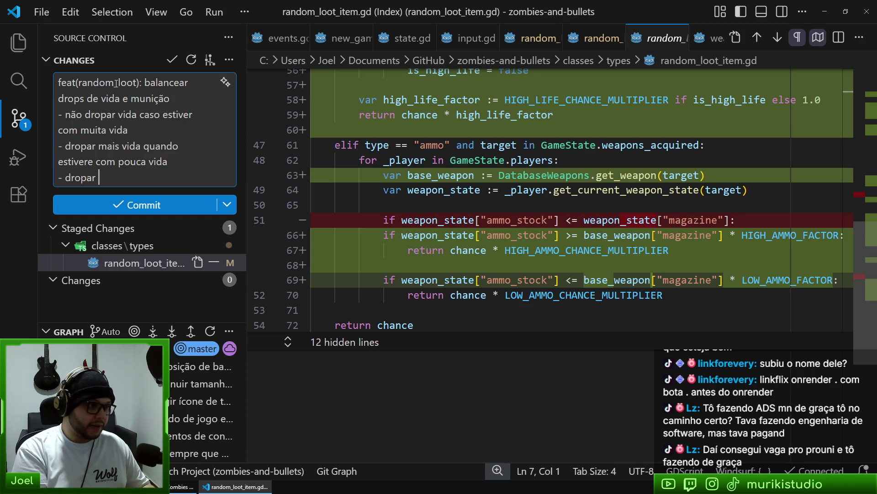
{"action": "type", "text": "mais muniçã"}
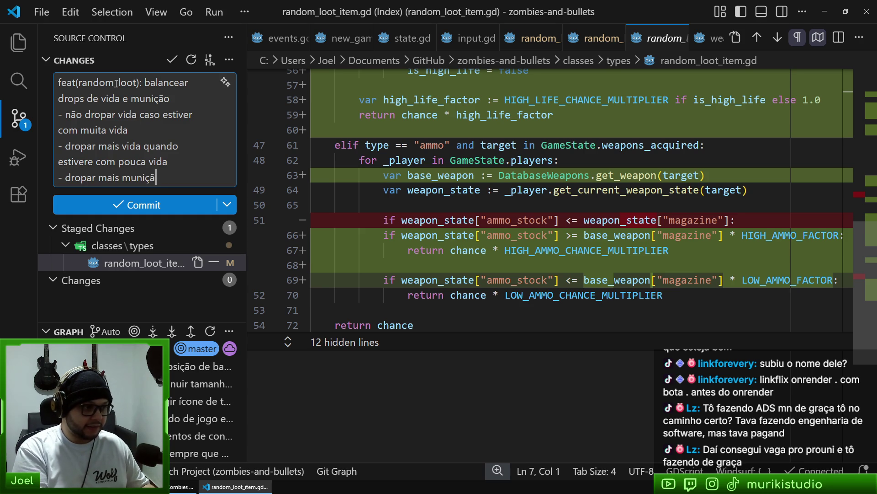
{"action": "type", "text": "o caso esti"}
{"action": "type", "text": "ver co"}
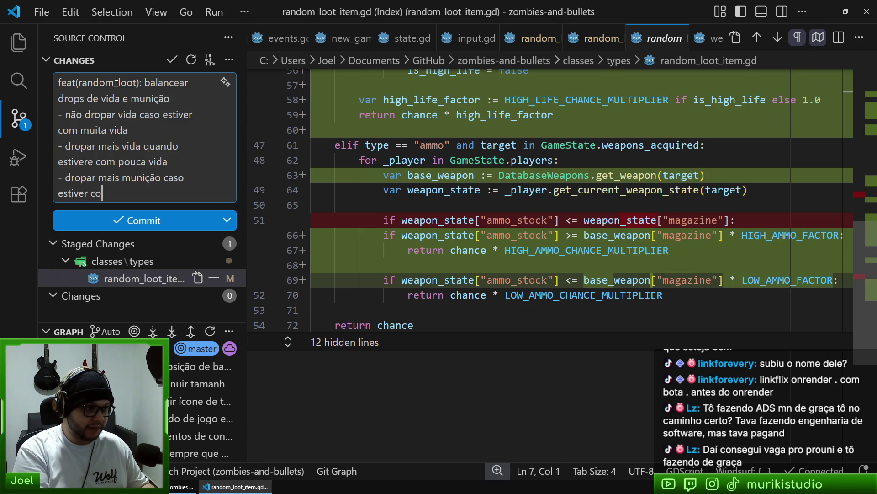
{"action": "type", "text": "m pouca muni"}
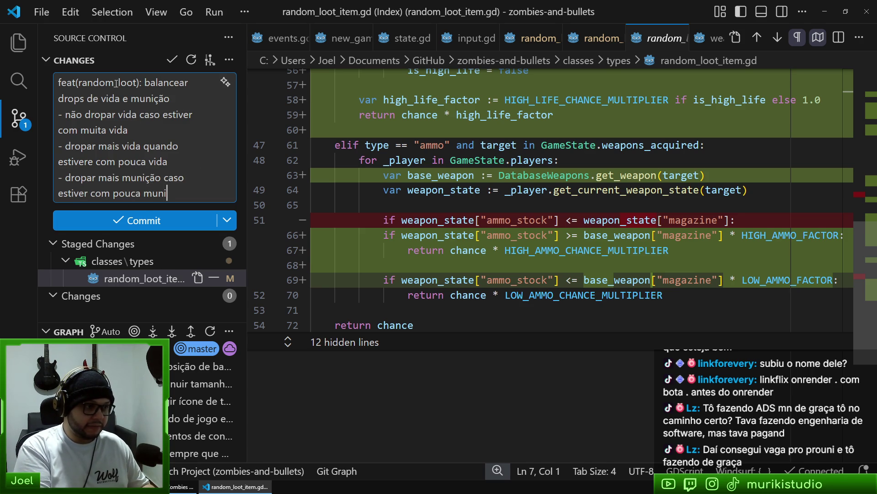
{"action": "type", "text": "ção"}
{"action": "key", "text": "Return"}
{"action": "type", "text": "- "}
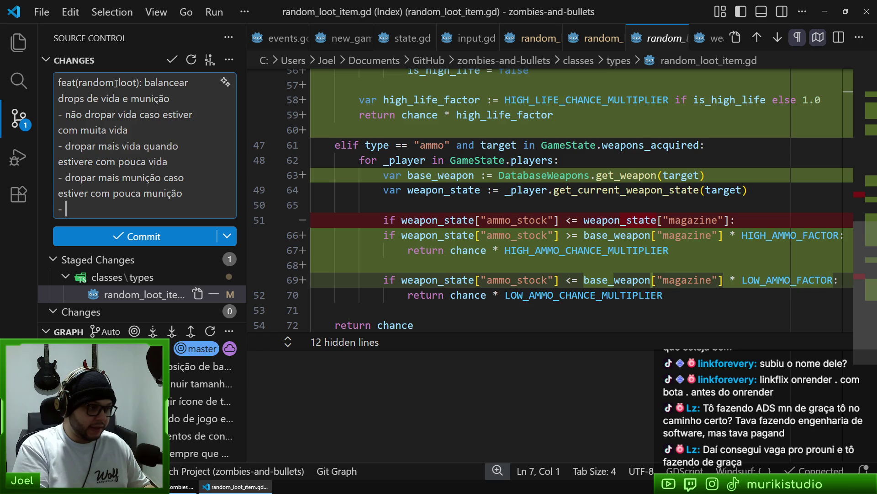
{"action": "type", "text": "dropar m"}
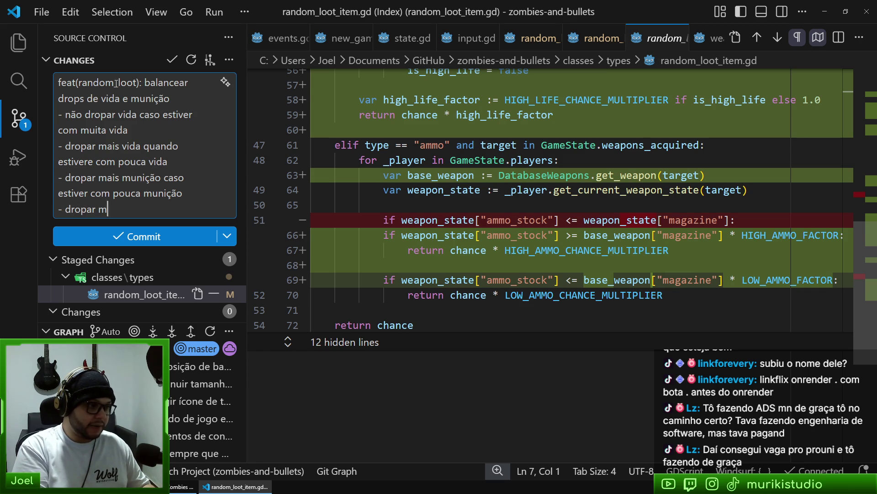
{"action": "type", "text": "enos munic"}
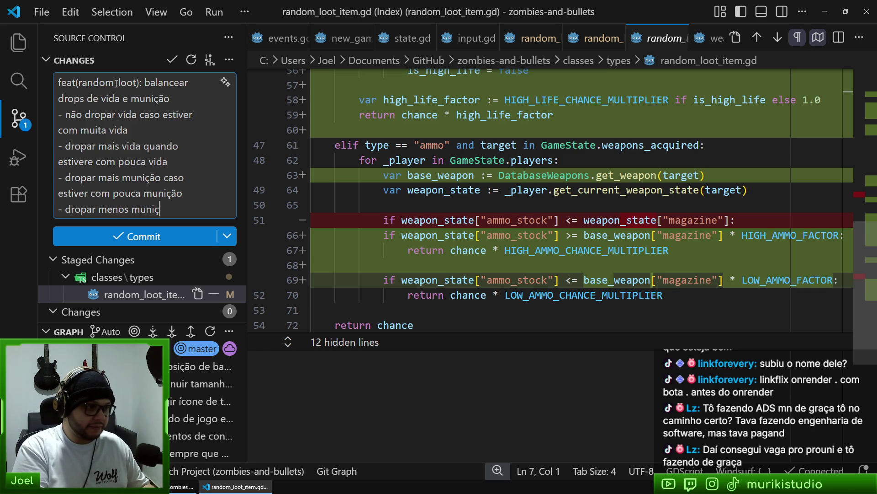
{"action": "key", "text": "BackSpace"}
{"action": "type", "text": "ção "}
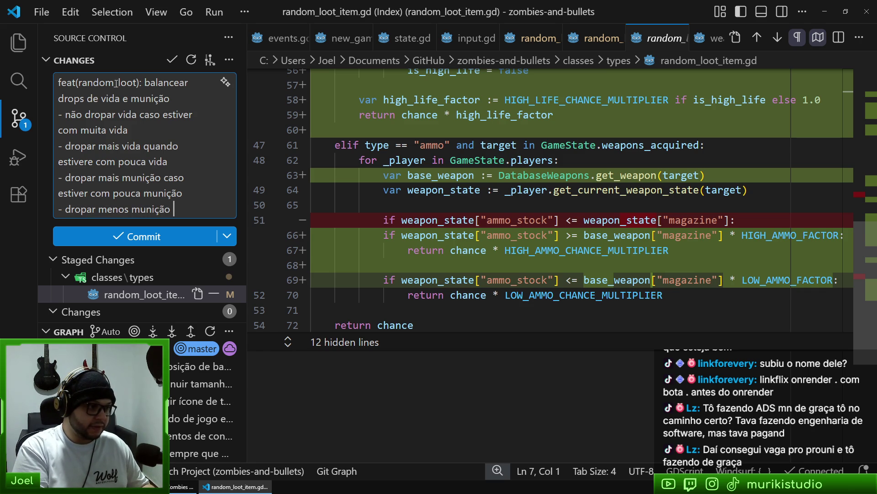
{"action": "type", "text": "caso estiver com"}
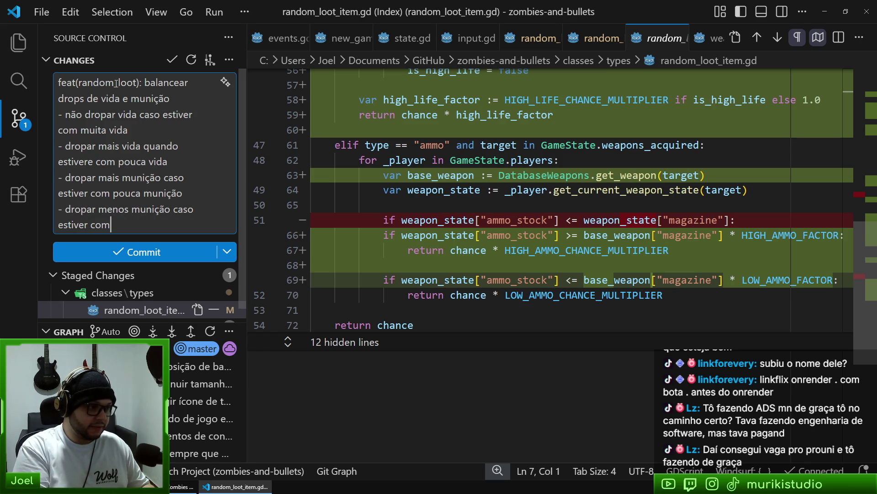
{"action": "type", "text": " muita munição"}
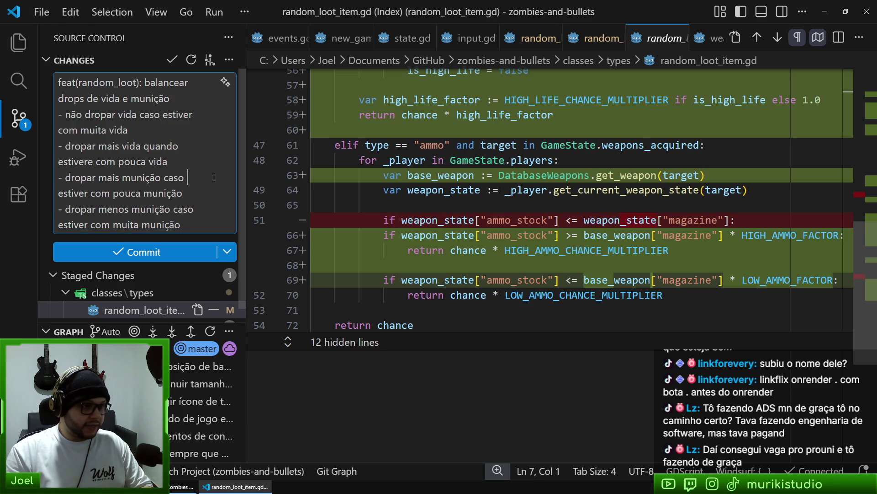
Commit the staged change and sync it to the remote
{"action": "key", "text": "ctrl+Return"}
{"action": "left_click", "coordinate": [229, 60]}
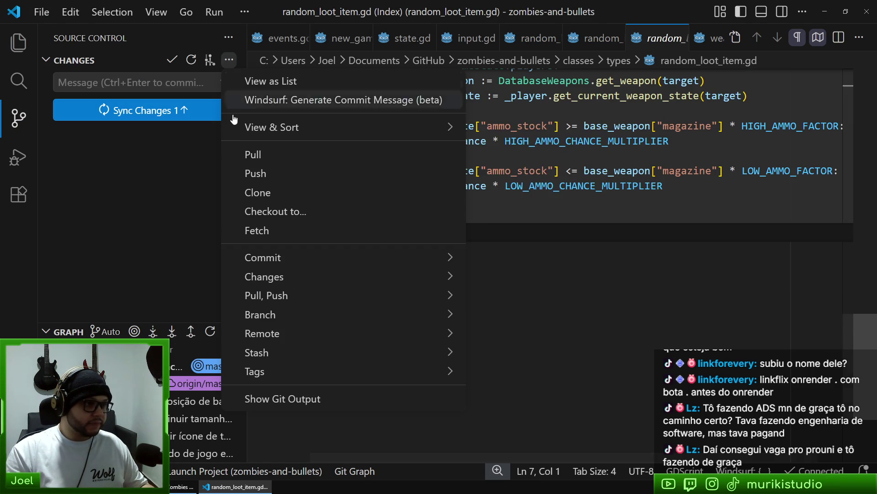
{"action": "left_click", "coordinate": [247, 151]}
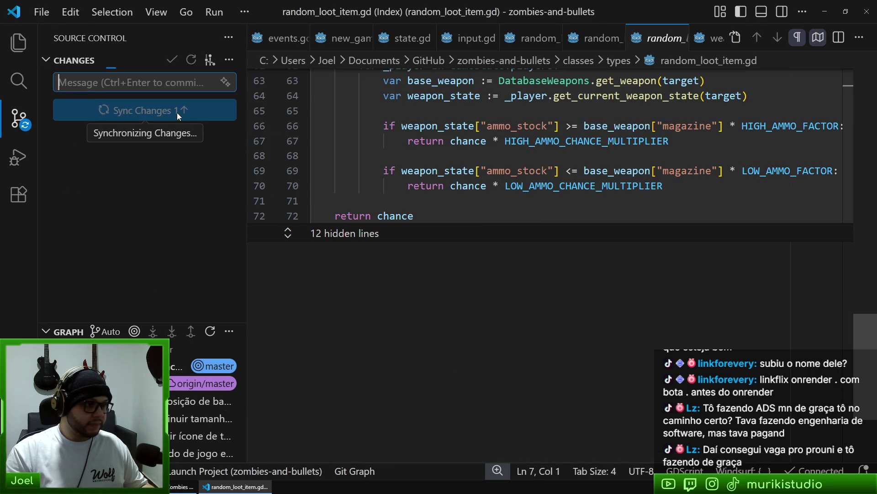
{"action": "left_click", "coordinate": [178, 115]}
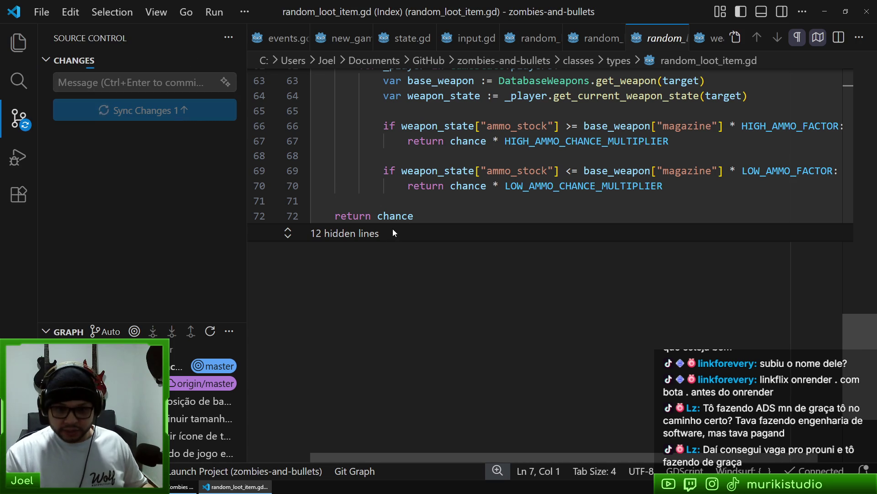
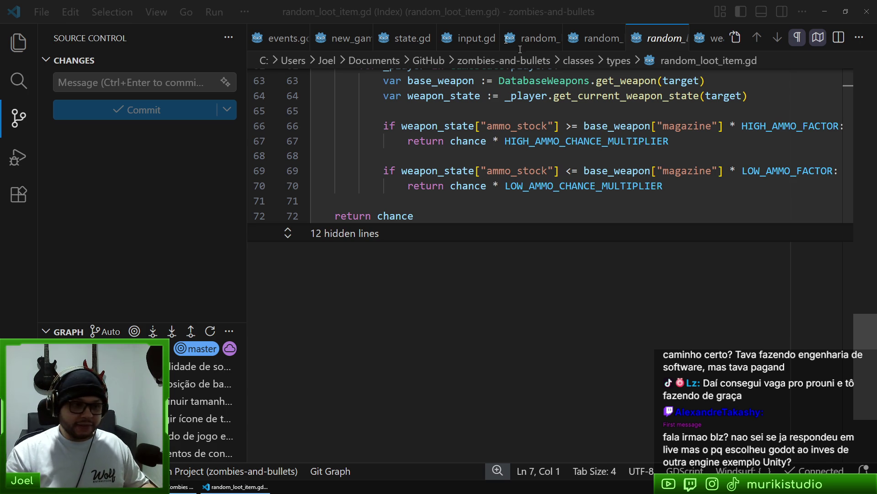
Open the LinkFlix account-creation page, then go back to the login page
{"action": "key", "text": "alt+Tab"}
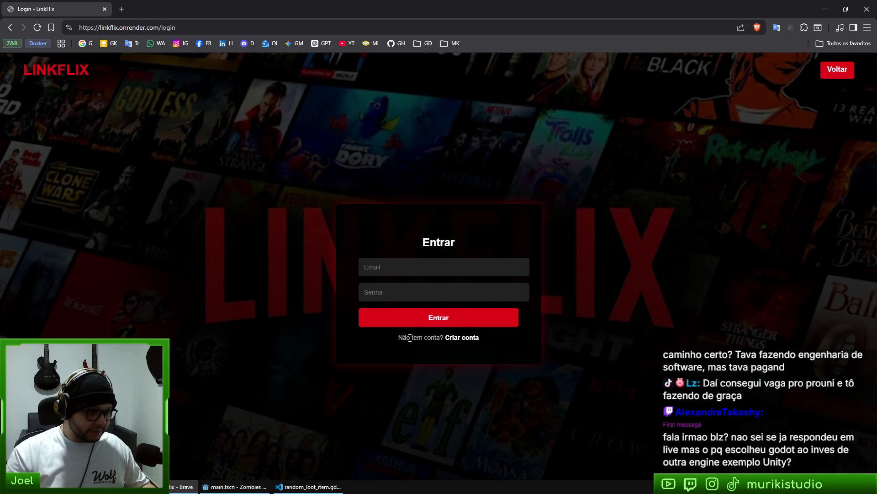
{"action": "left_click", "coordinate": [454, 345]}
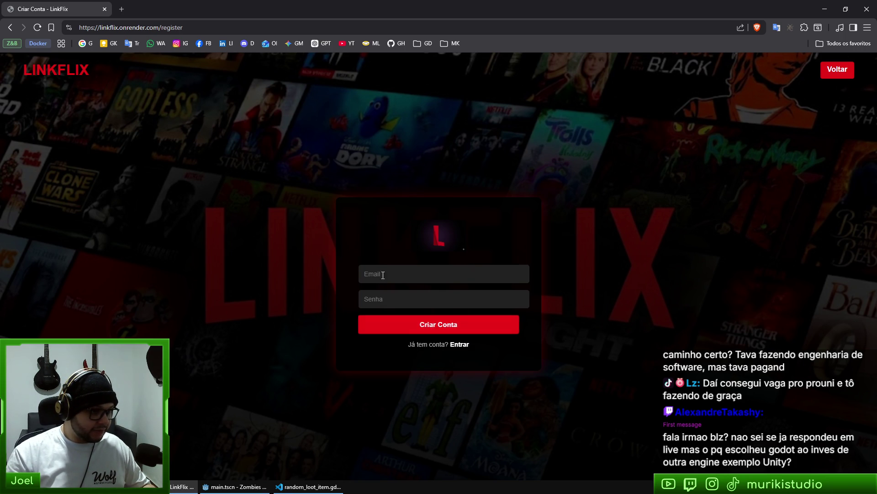
{"action": "left_click", "coordinate": [423, 274]}
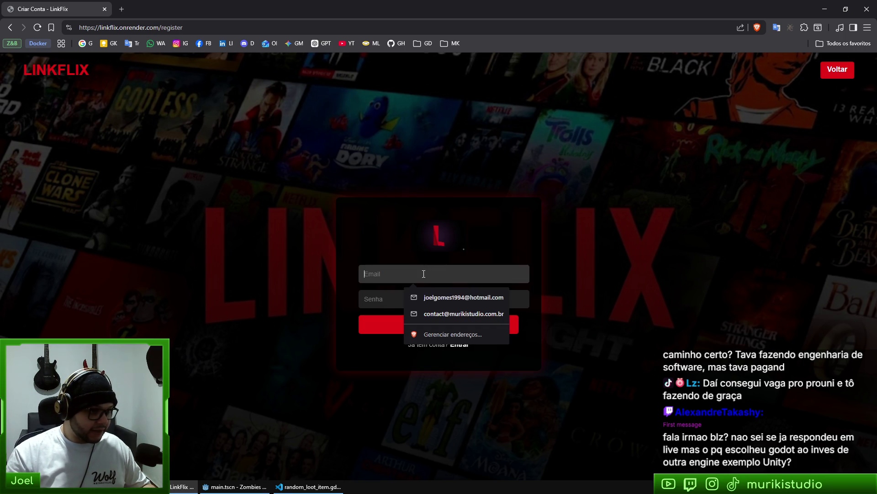
{"action": "left_click", "coordinate": [10, 27]}
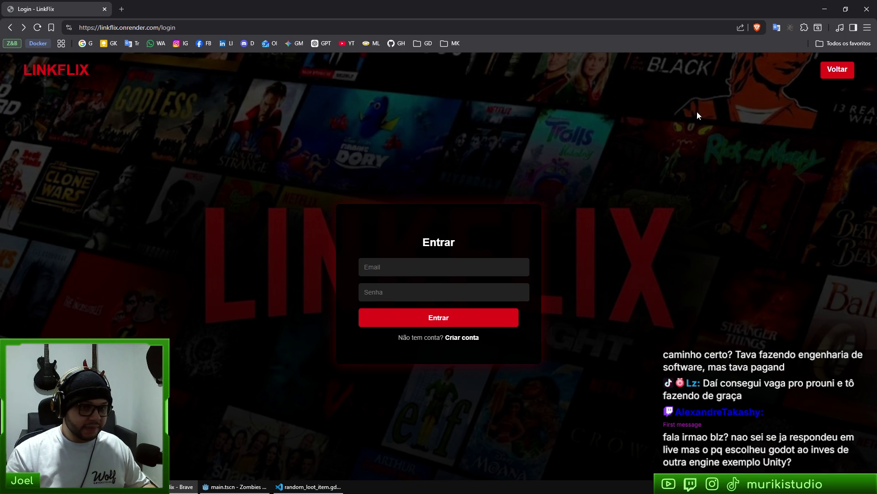
Inspect the onrender part of the LinkFlix web address in the address bar
{"action": "left_click", "coordinate": [131, 27]}
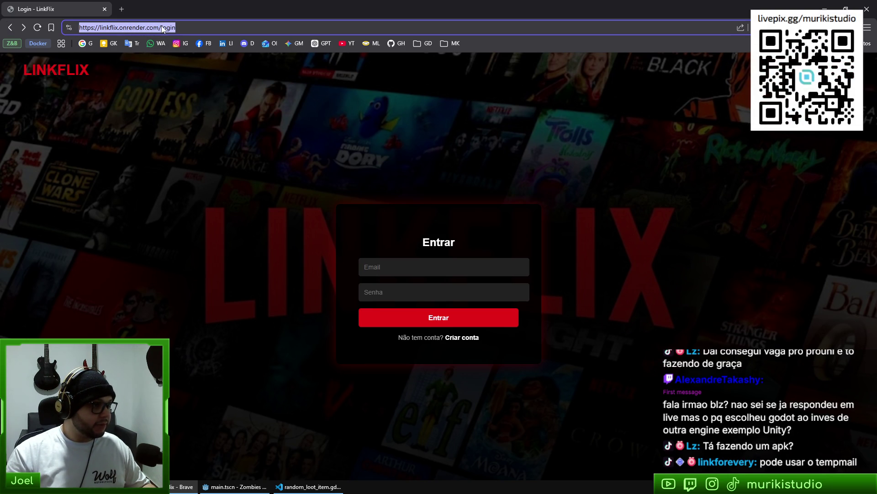
{"action": "double_click", "coordinate": [133, 27]}
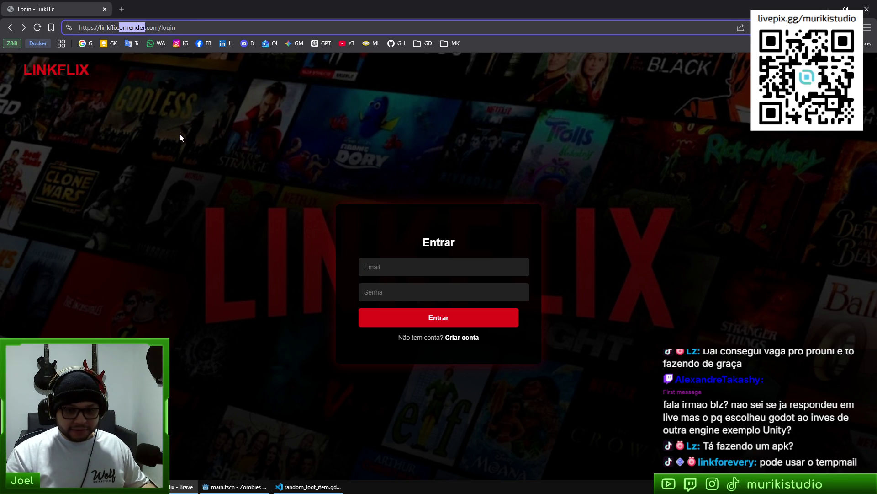
{"action": "left_click", "coordinate": [158, 153]}
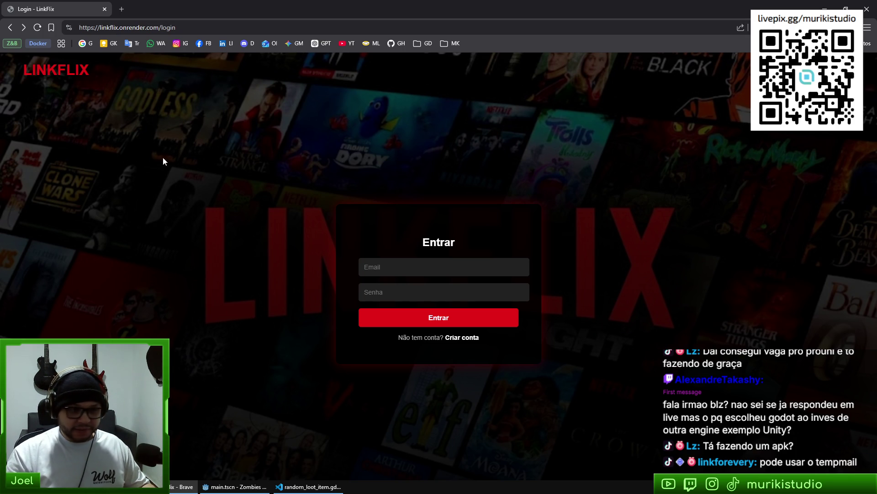
{"action": "key", "text": "alt+Tab"}
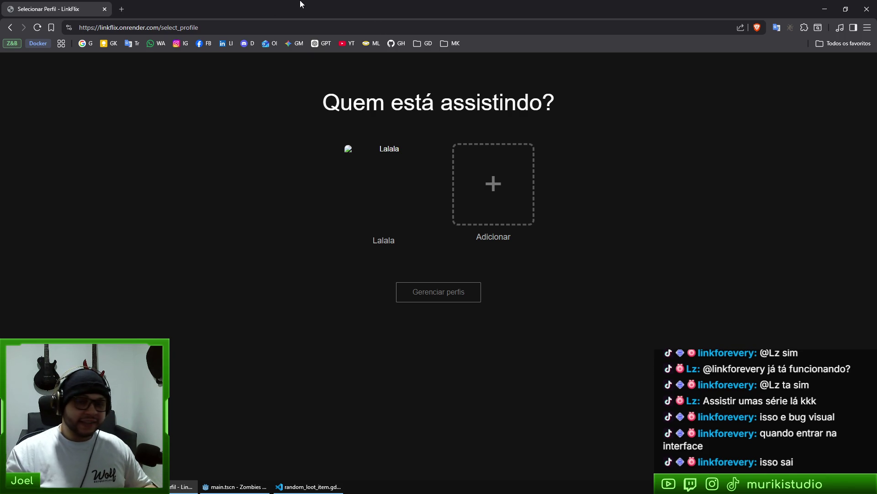
Switch from the LinkFlix profile selection page back to the loot script in the code editor
{"action": "key", "text": "alt+Tab"}
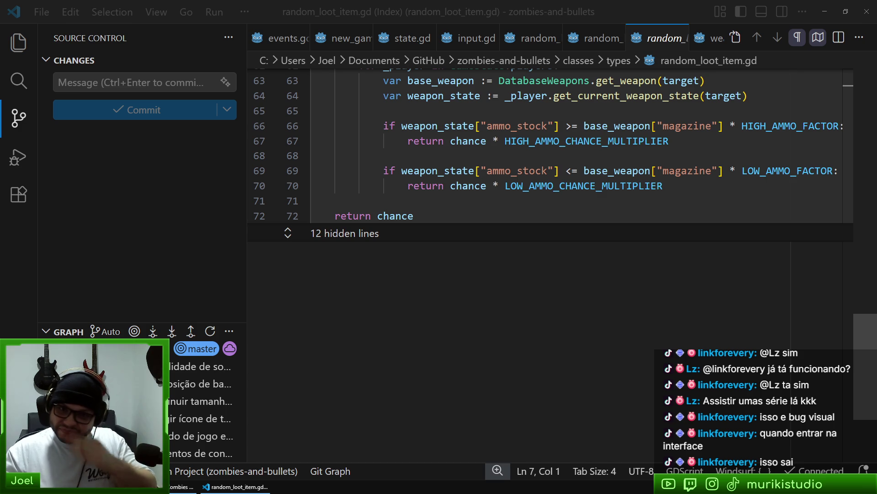
Scroll the LinkFlix home page's film rows and return to the O Diabo Veste Prada feature
{"action": "key", "text": "alt+Tab"}
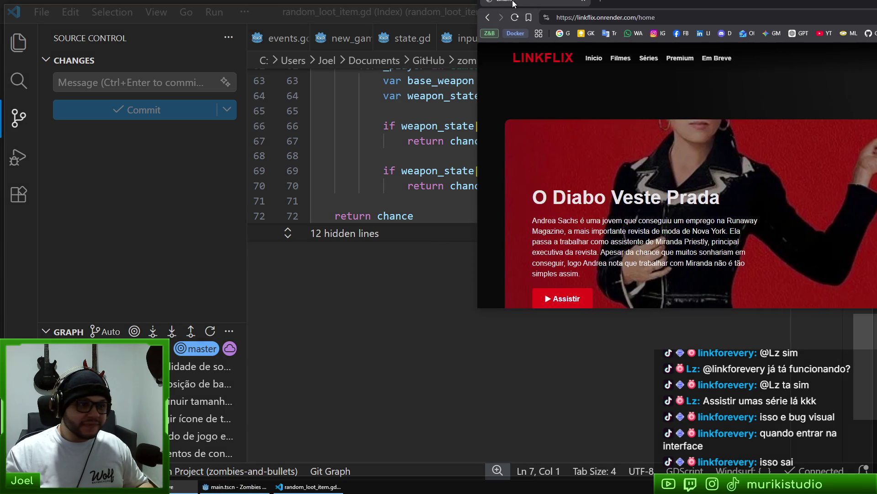
{"action": "key", "text": "alt+Tab"}
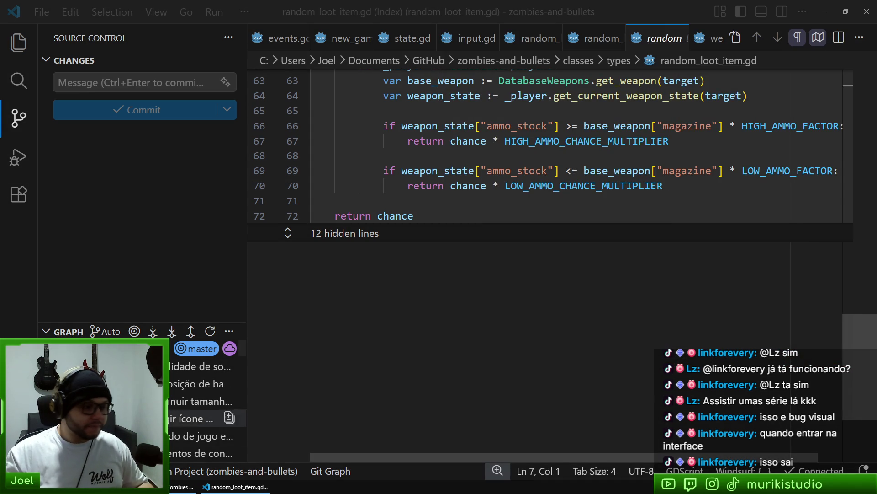
{"action": "key", "text": "alt+Tab"}
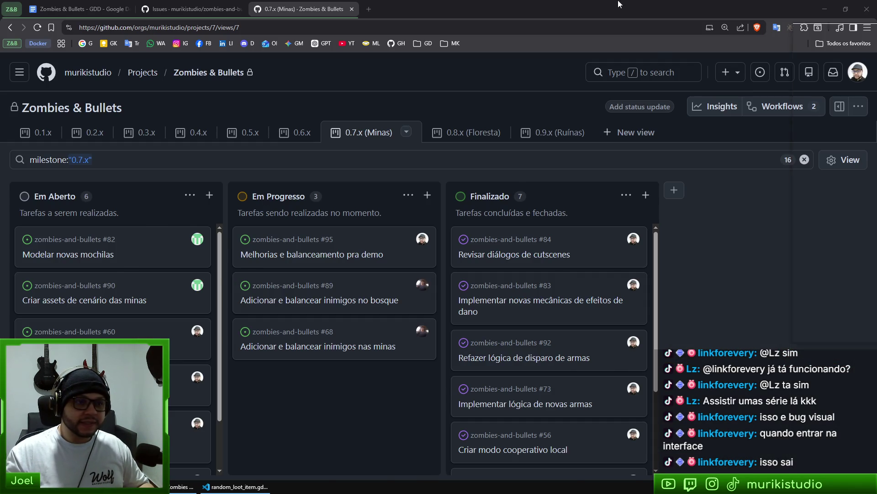
{"action": "scroll", "coordinate": [626, 267], "scroll_direction": "down", "scroll_amount": 6}
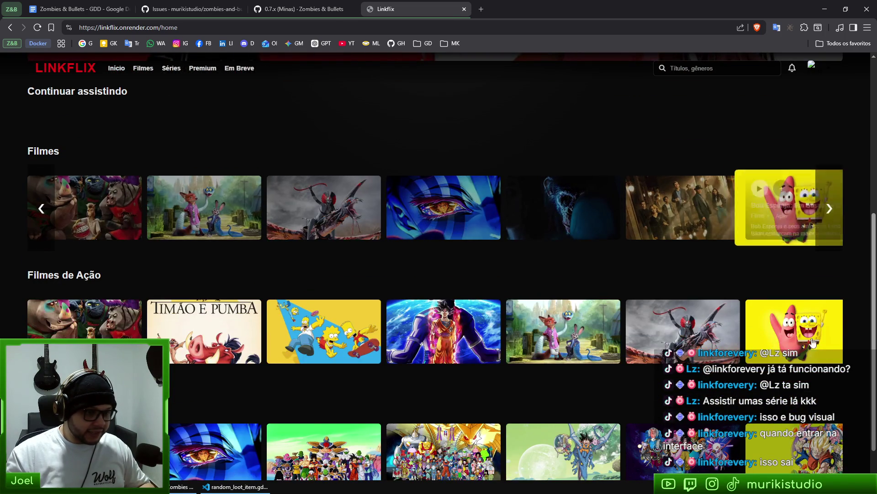
{"action": "mouse_move", "coordinate": [85, 327]}
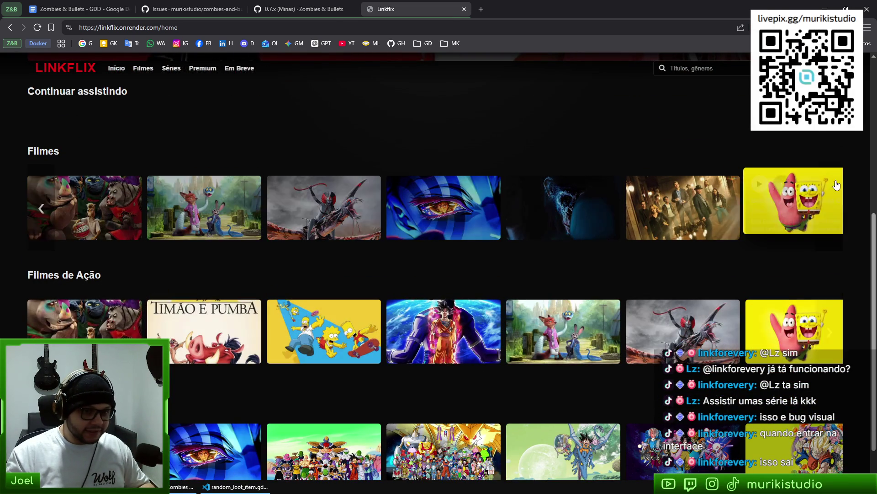
{"action": "scroll", "coordinate": [465, 383], "scroll_direction": "down", "scroll_amount": 1}
{"action": "scroll", "coordinate": [320, 298], "scroll_direction": "up", "scroll_amount": 8}
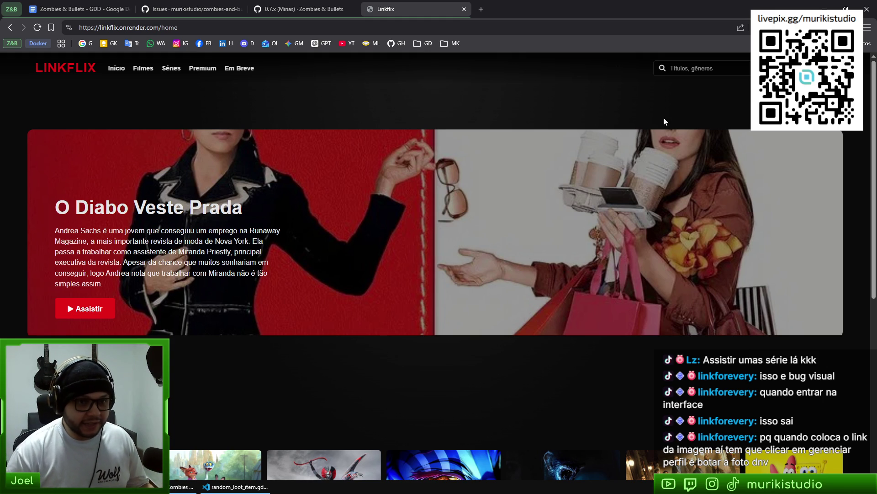
{"action": "left_click", "coordinate": [820, 68]}
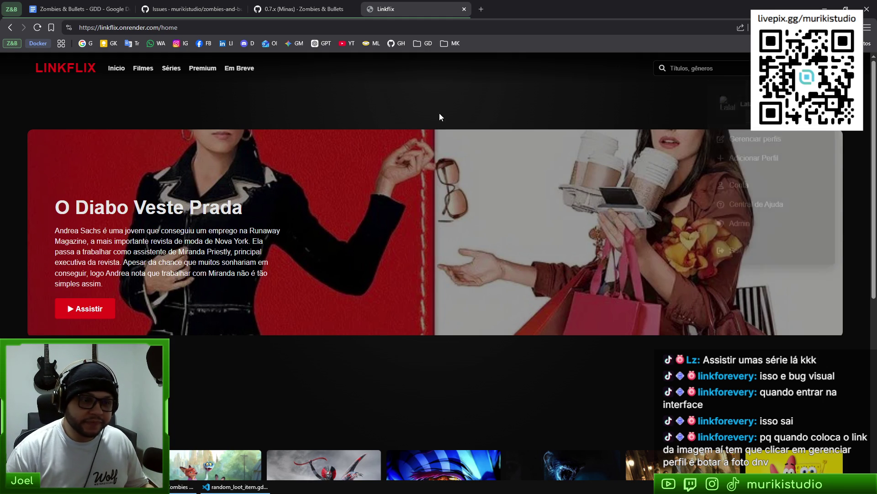
{"action": "scroll", "coordinate": [394, 242], "scroll_direction": "down", "scroll_amount": 5}
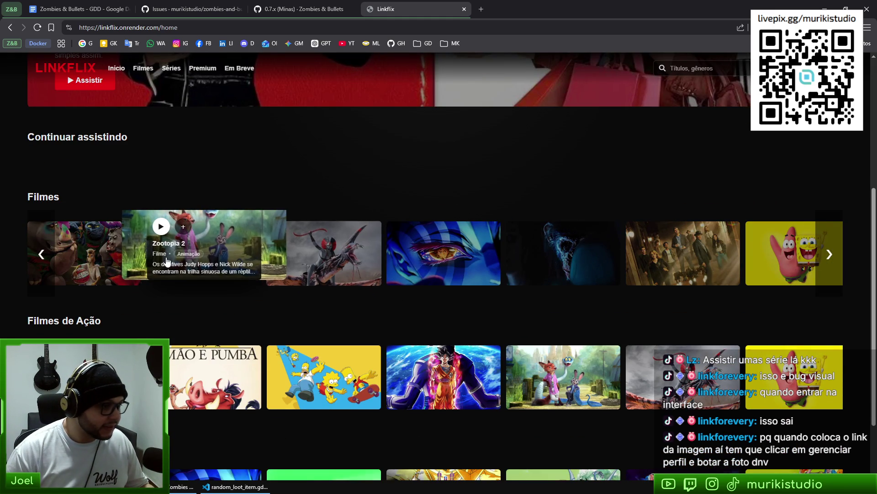
{"action": "mouse_move", "coordinate": [90, 268]}
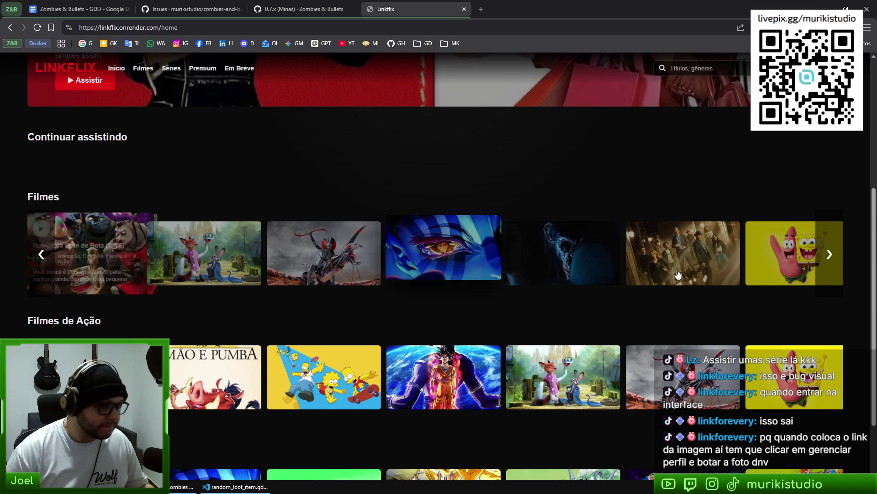
{"action": "mouse_move", "coordinate": [578, 259]}
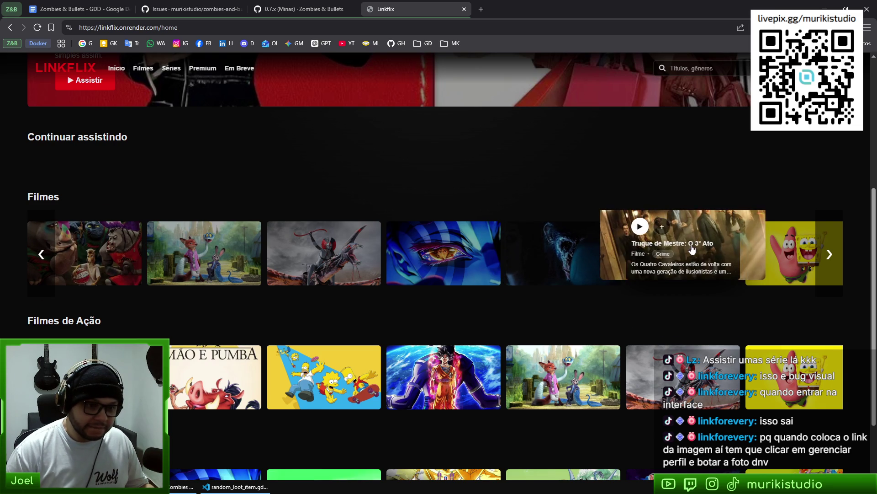
{"action": "mouse_move", "coordinate": [452, 370]}
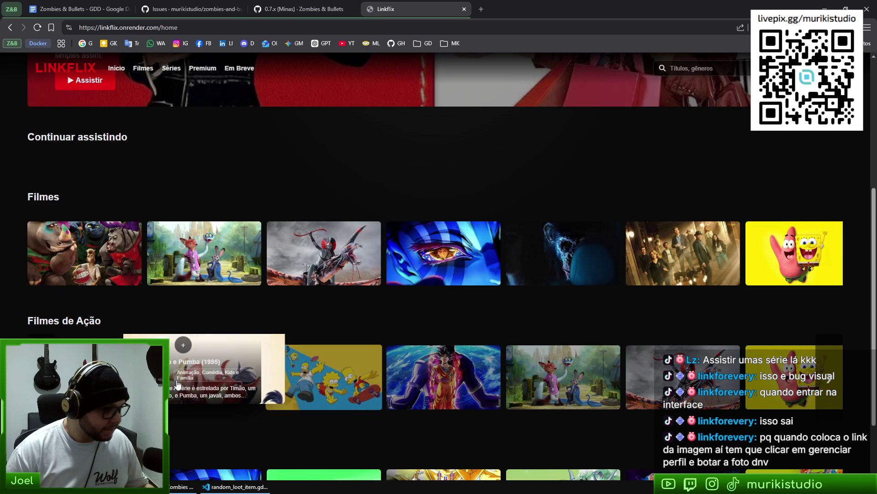
{"action": "mouse_move", "coordinate": [238, 400]}
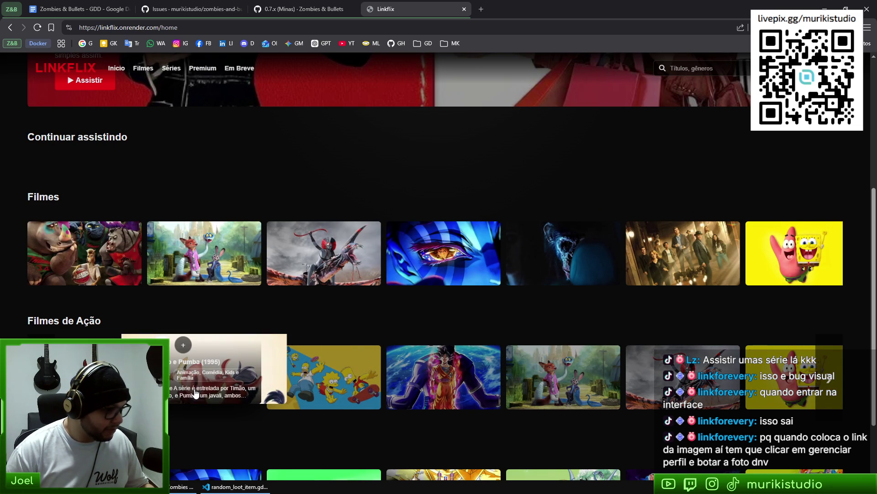
{"action": "scroll", "coordinate": [322, 307], "scroll_direction": "down", "scroll_amount": 2}
{"action": "mouse_move", "coordinate": [322, 307]}
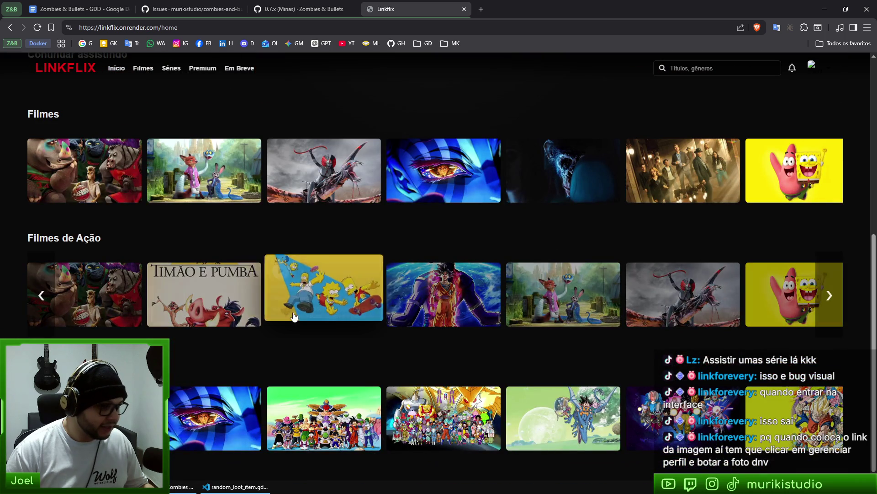
{"action": "mouse_move", "coordinate": [357, 407]}
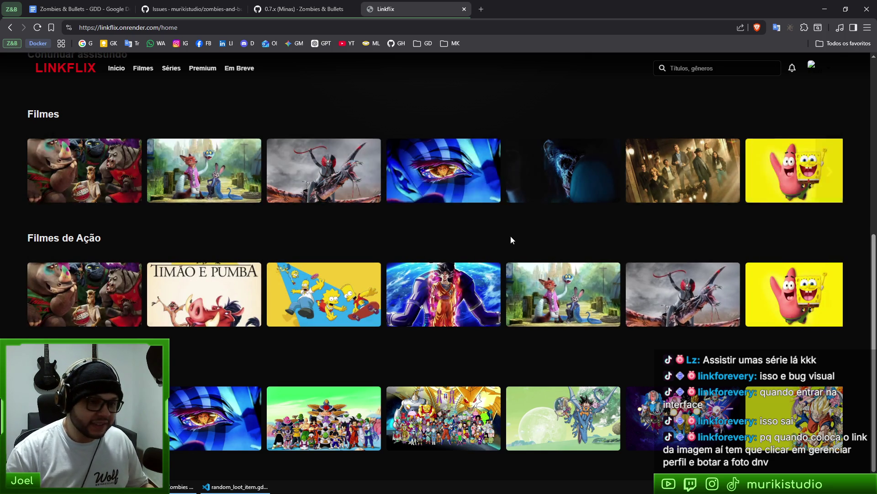
{"action": "scroll", "coordinate": [503, 239], "scroll_direction": "up", "scroll_amount": 8}
{"action": "scroll", "coordinate": [206, 264], "scroll_direction": "down", "scroll_amount": 6}
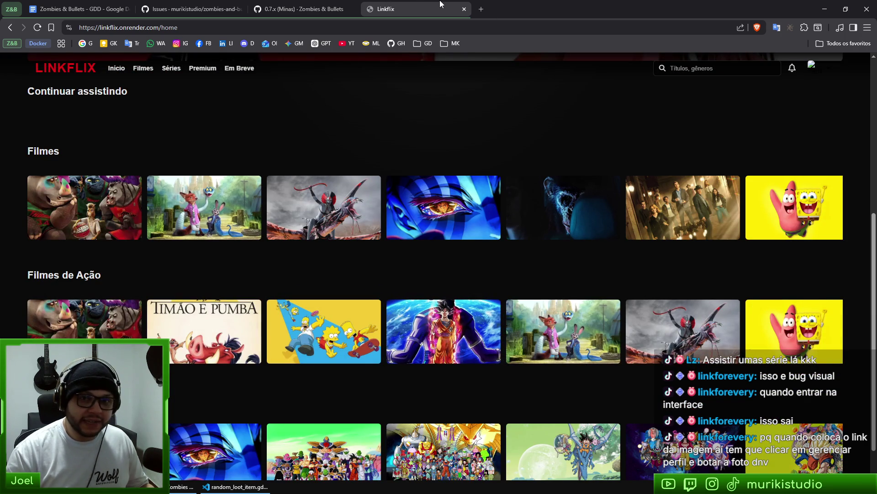
Reopen the Timão e Pumba (1995) watch page and browse its Temporada 1 episode list
{"action": "left_click", "coordinate": [464, 9]}
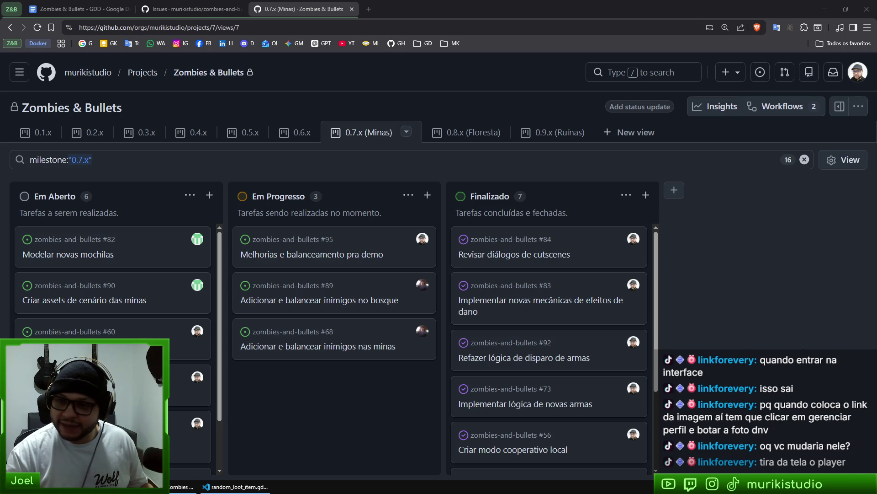
{"action": "key", "text": "ctrl+shift+t"}
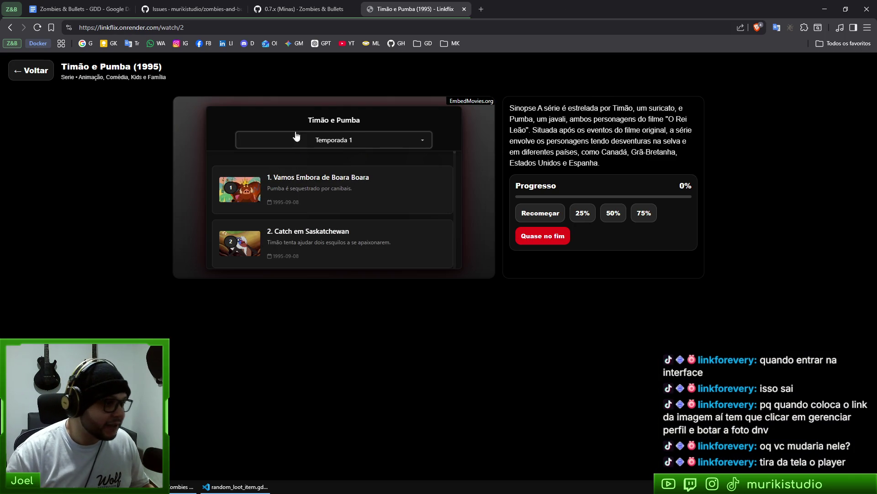
{"action": "left_click", "coordinate": [373, 140]}
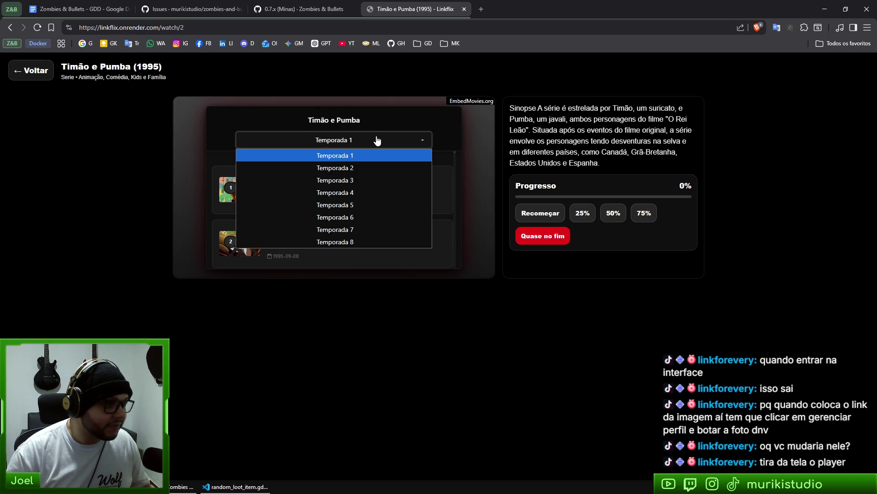
{"action": "left_click", "coordinate": [359, 167]}
{"action": "scroll", "coordinate": [327, 211], "scroll_direction": "down", "scroll_amount": 10}
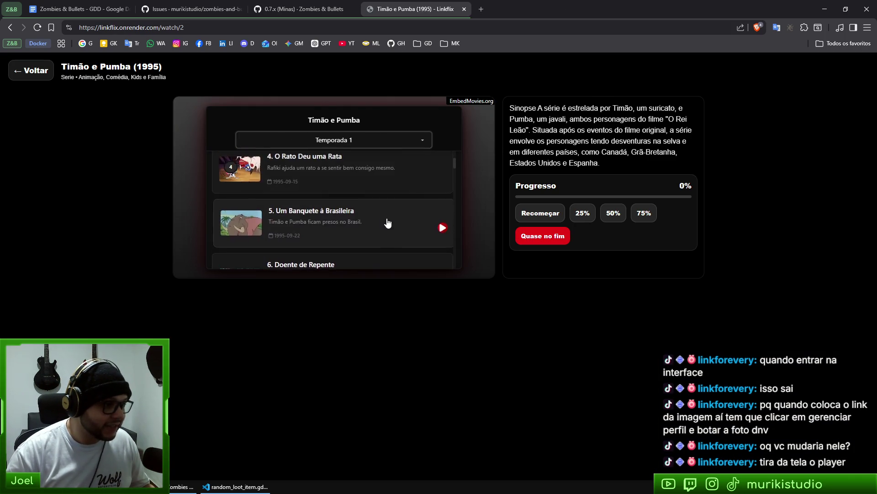
{"action": "scroll", "coordinate": [409, 227], "scroll_direction": "down", "scroll_amount": 2}
{"action": "scroll", "coordinate": [425, 229], "scroll_direction": "up", "scroll_amount": 10}
{"action": "scroll", "coordinate": [428, 229], "scroll_direction": "up", "scroll_amount": 2}
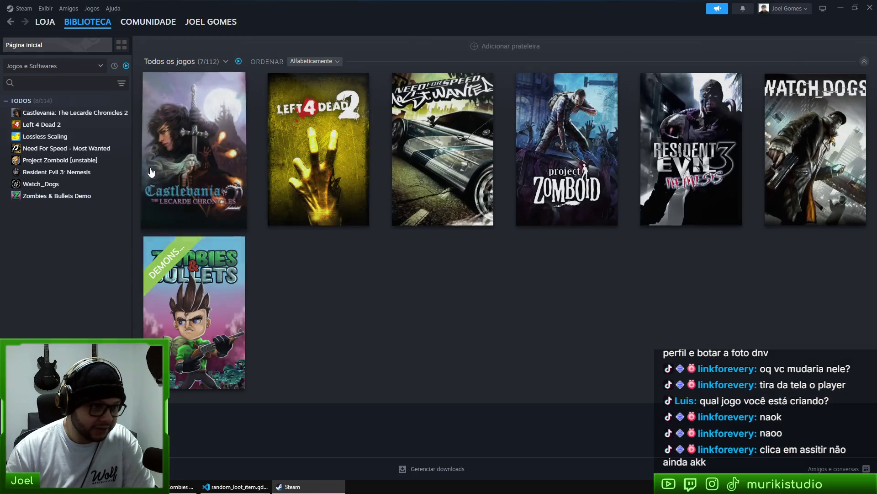
Open the Zombies & Bullets Demo library page and reset its logo to the default position
{"action": "left_click", "coordinate": [197, 311]}
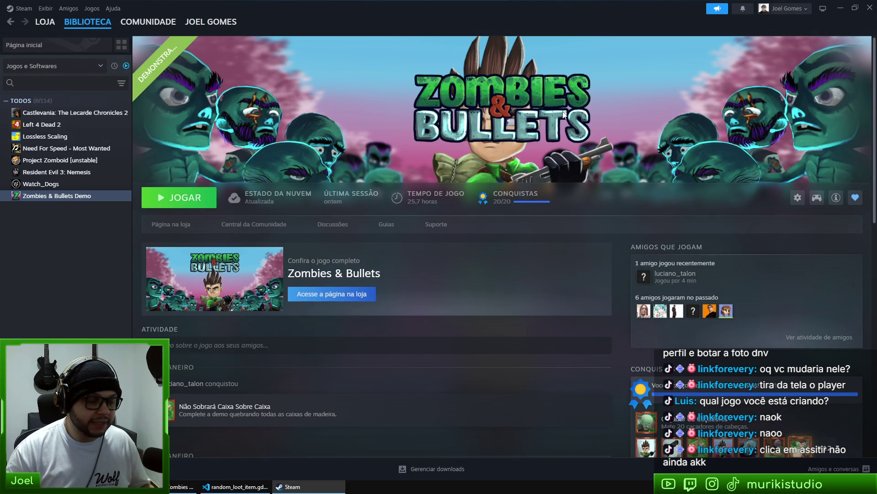
{"action": "right_click", "coordinate": [547, 99]}
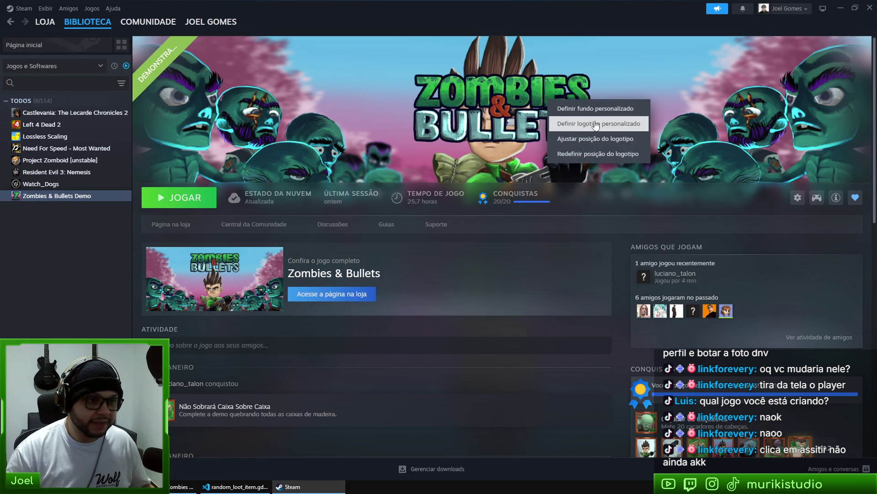
{"action": "left_click", "coordinate": [611, 159]}
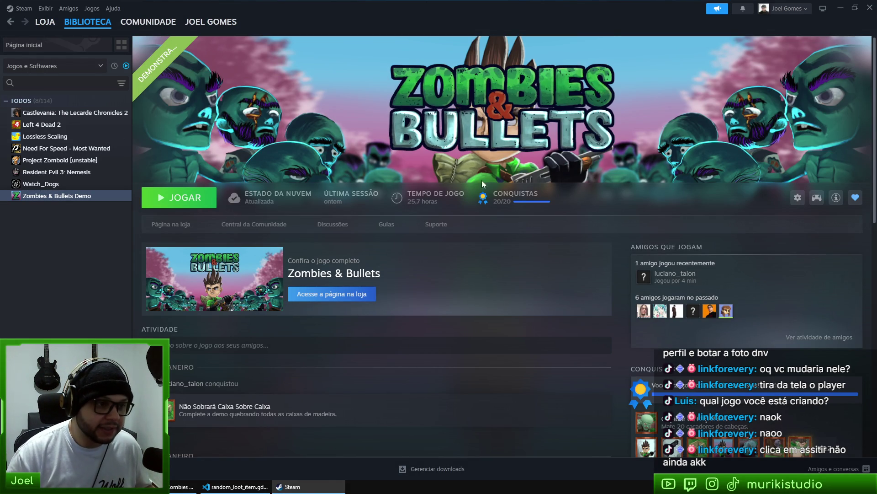
Watch the Zombies & Bullets Demo trailer full screen on its store page
{"action": "left_click", "coordinate": [171, 224]}
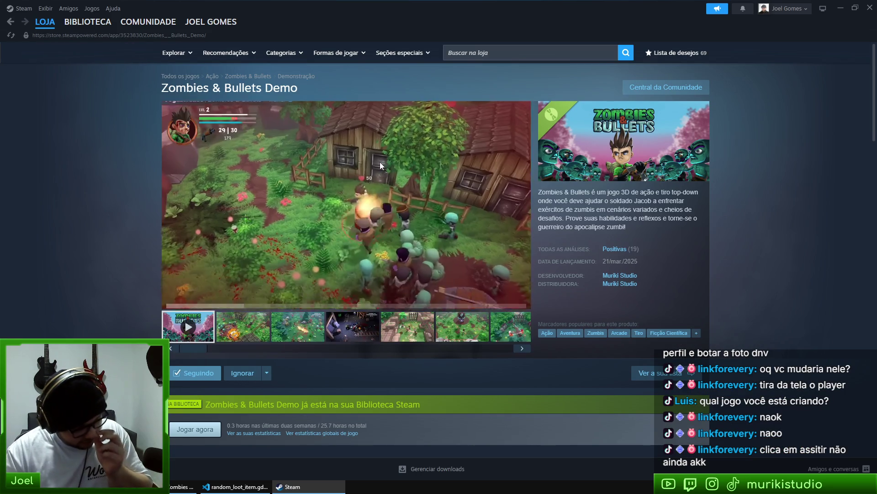
{"action": "left_click", "coordinate": [520, 300]}
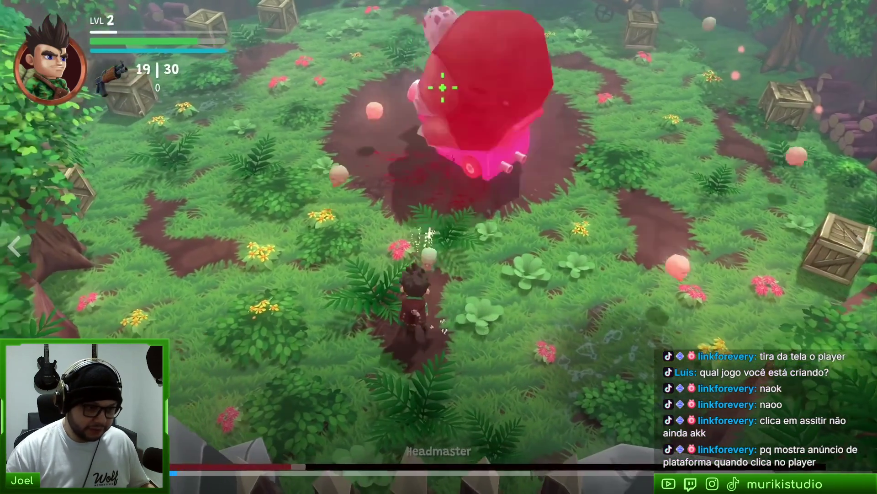
{"action": "key", "text": "Escape"}
Scroll through the demo's store page, then close the Steam window
{"action": "scroll", "coordinate": [330, 262], "scroll_direction": "down", "scroll_amount": 3}
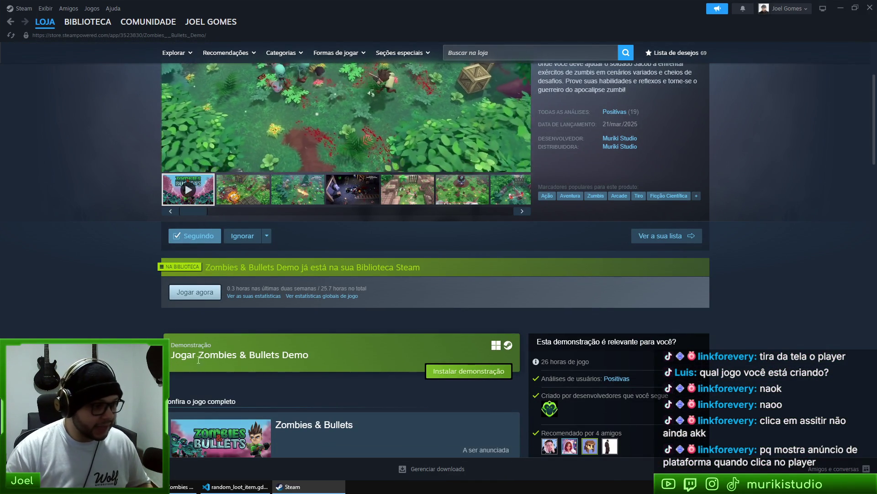
{"action": "left_click_drag", "start_coordinate": [204, 355], "coordinate": [403, 351]}
{"action": "left_click", "coordinate": [404, 351]}
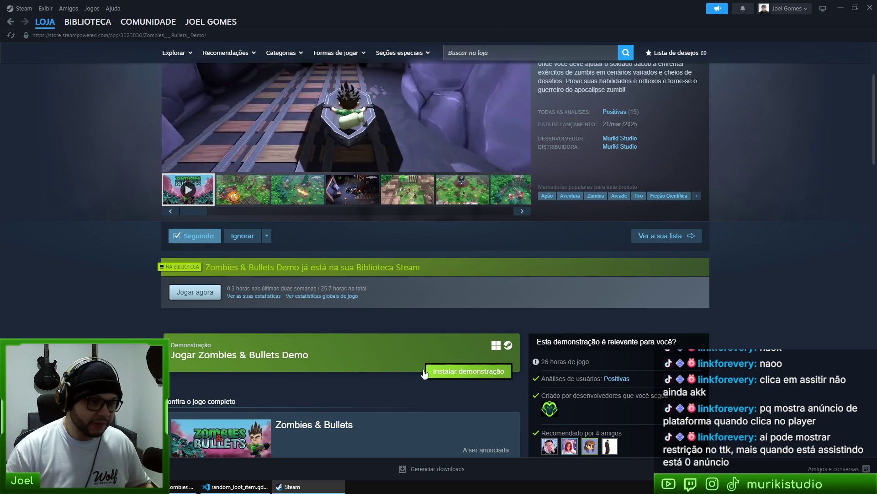
{"action": "scroll", "coordinate": [462, 352], "scroll_direction": "up", "scroll_amount": 3}
{"action": "scroll", "coordinate": [462, 349], "scroll_direction": "down", "scroll_amount": 3}
{"action": "scroll", "coordinate": [493, 311], "scroll_direction": "up", "scroll_amount": 3}
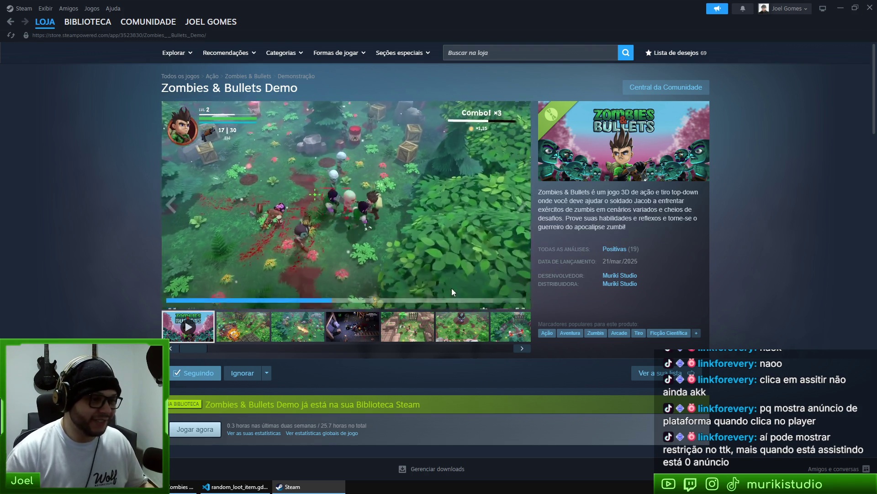
{"action": "left_click", "coordinate": [863, 10]}
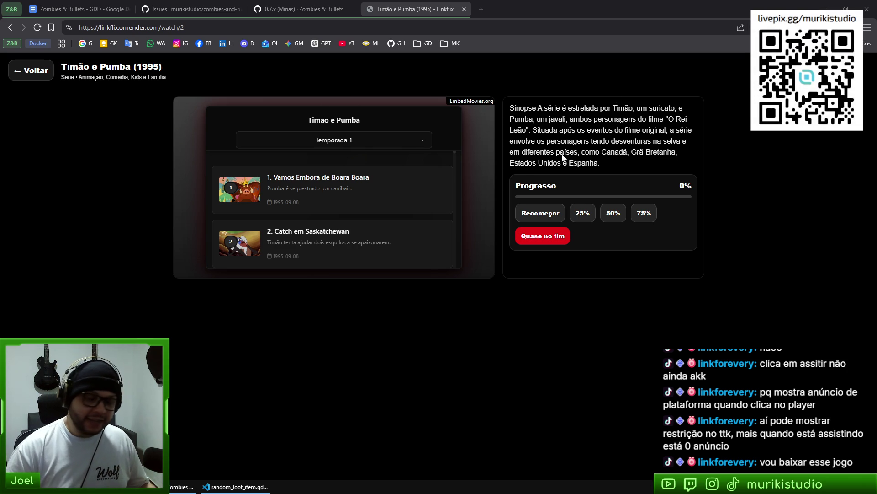
{"action": "mouse_move", "coordinate": [435, 5]}
{"action": "left_mouse_down"}
{"action": "mouse_move", "coordinate": [456, 4]}
{"action": "mouse_move", "coordinate": [450, 9]}
{"action": "left_mouse_up"}
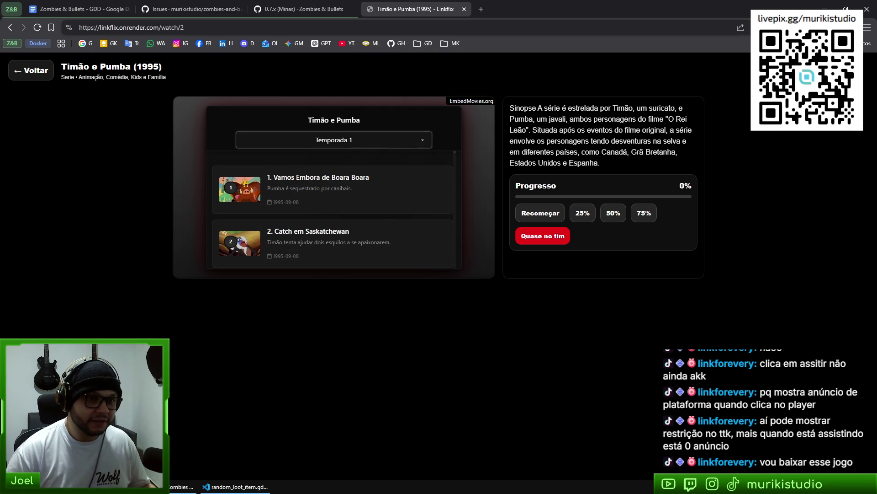
{"action": "left_click", "coordinate": [758, 28]}
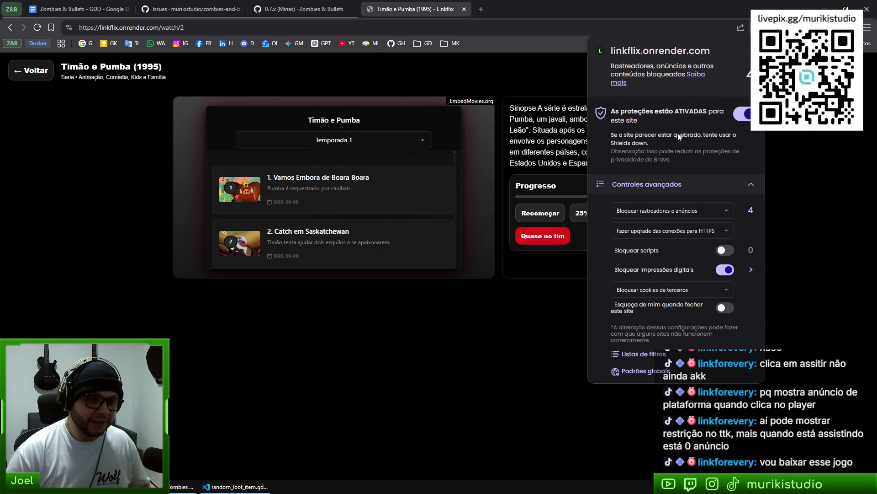
{"action": "left_click", "coordinate": [787, 201]}
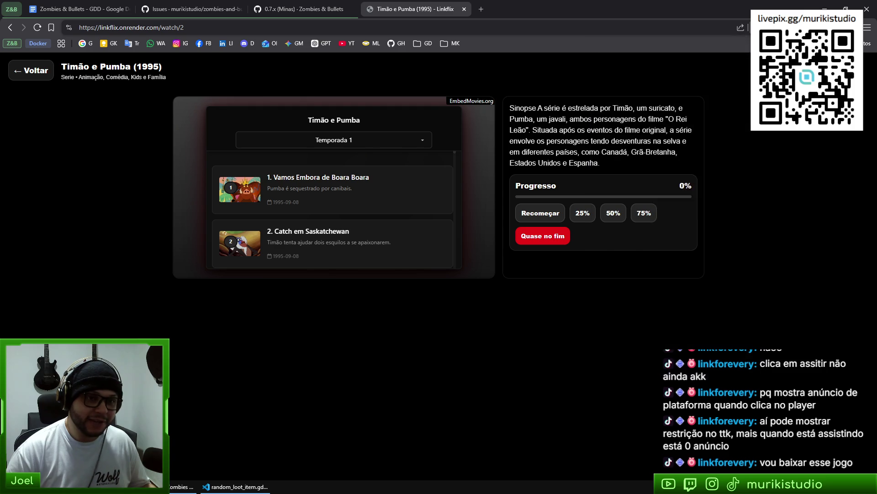
{"action": "left_click", "coordinate": [803, 27]}
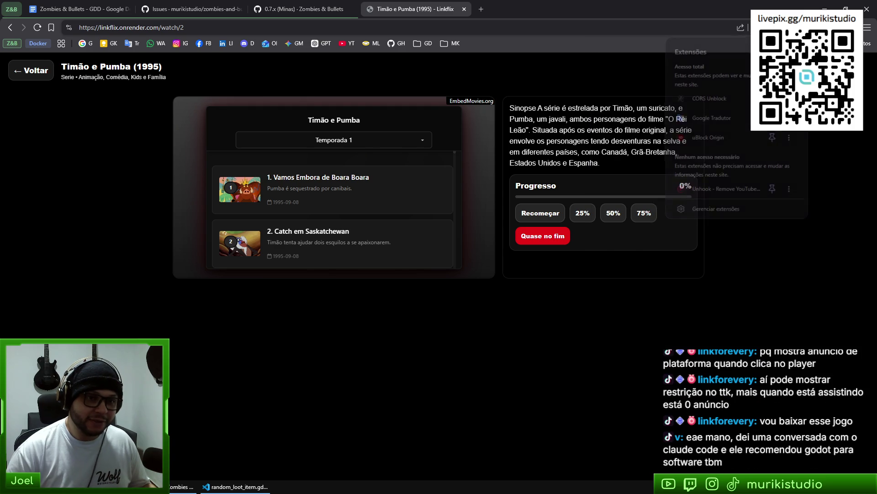
{"action": "left_click", "coordinate": [752, 256]}
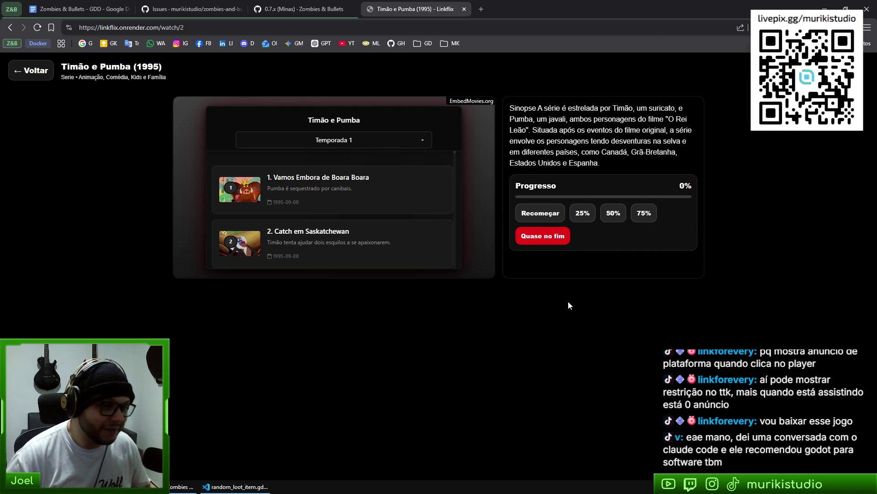
{"action": "scroll", "coordinate": [464, 212], "scroll_direction": "down", "scroll_amount": 3}
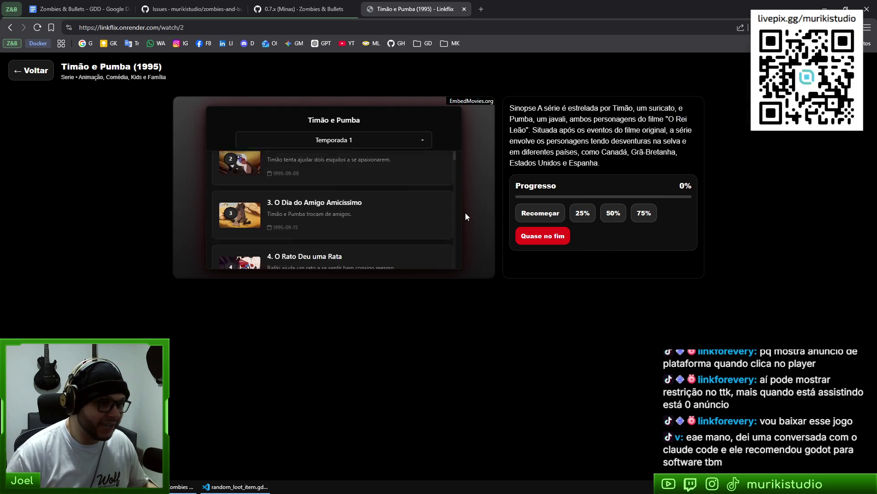
{"action": "scroll", "coordinate": [470, 224], "scroll_direction": "up", "scroll_amount": 3}
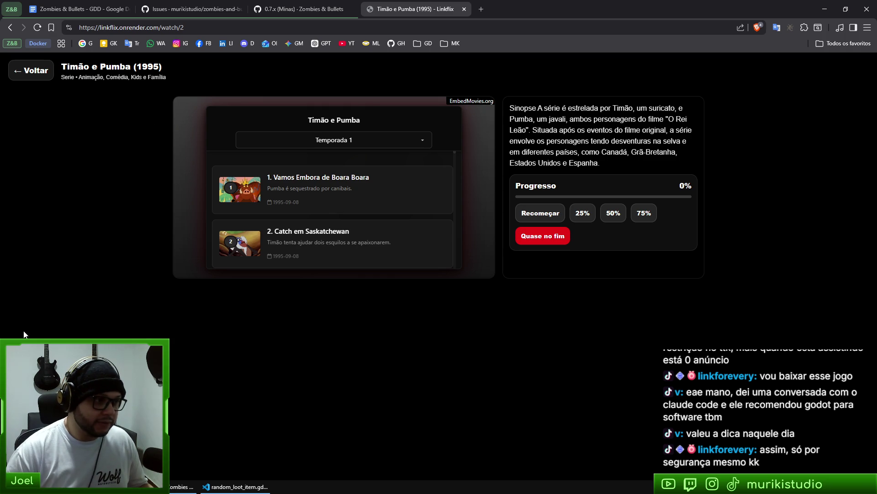
{"action": "left_click", "coordinate": [10, 27]}
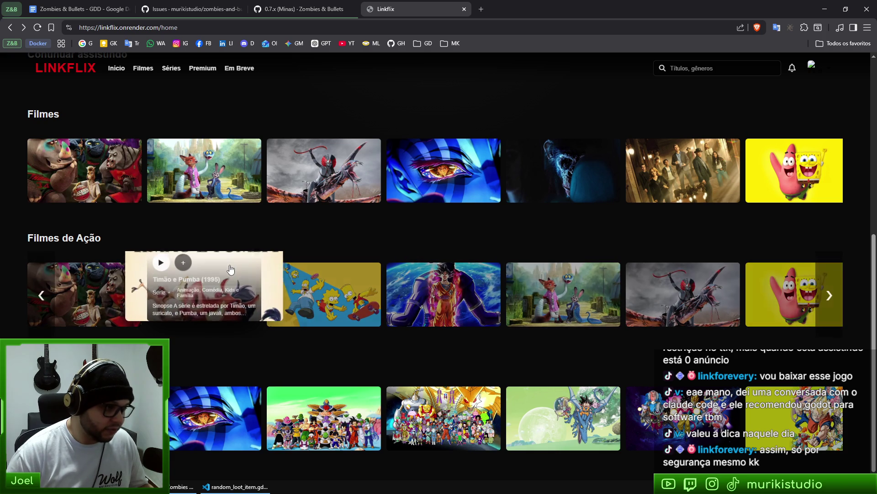
{"action": "mouse_move", "coordinate": [230, 287]}
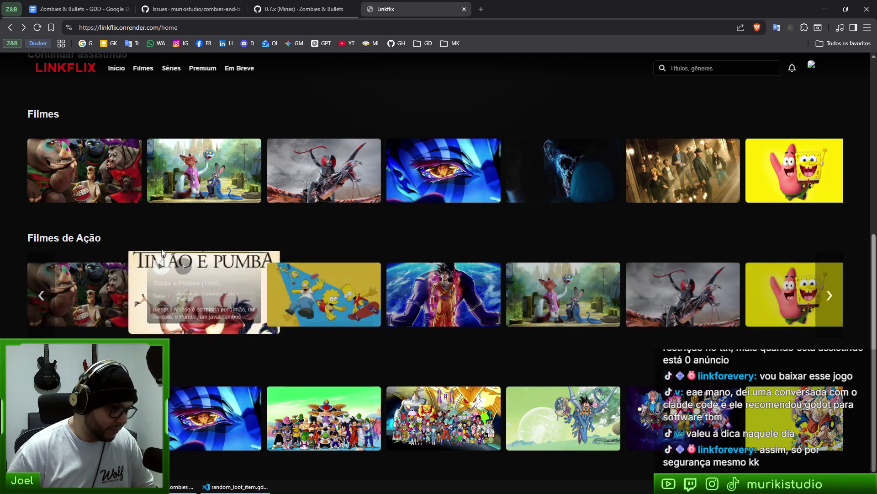
{"action": "left_click", "coordinate": [232, 273]}
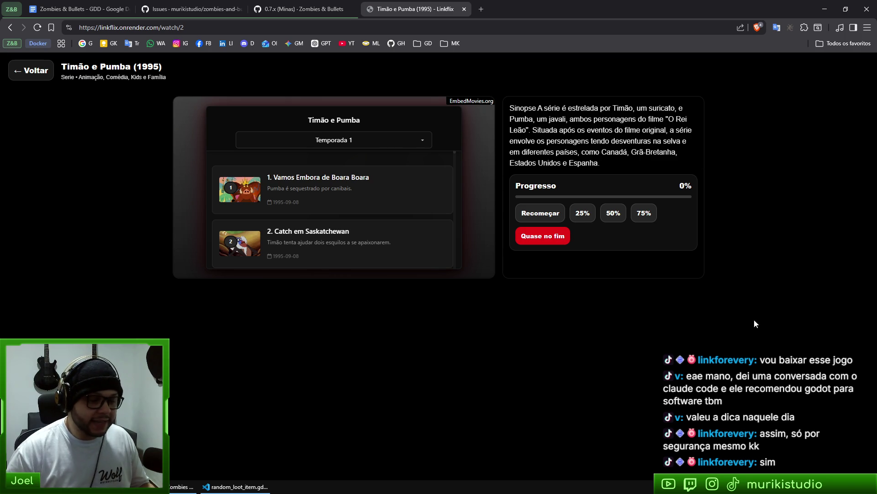
{"action": "key", "text": "F12"}
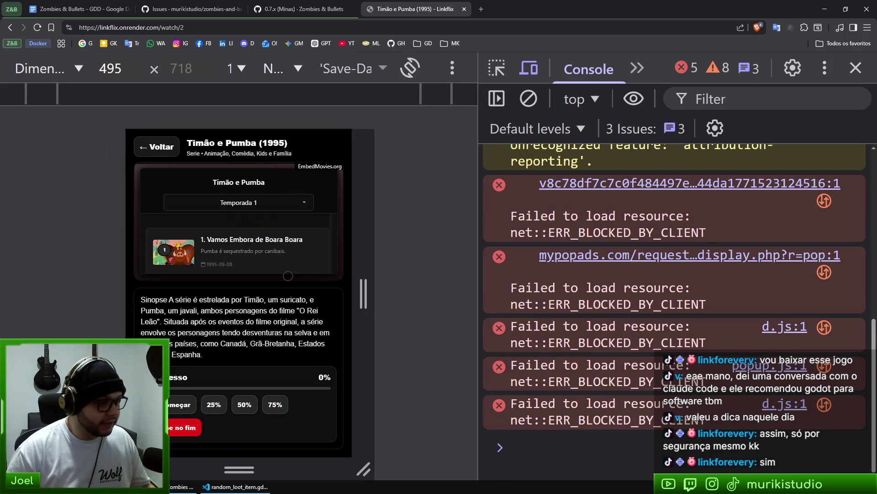
{"action": "scroll", "coordinate": [237, 256], "scroll_direction": "down", "scroll_amount": 4}
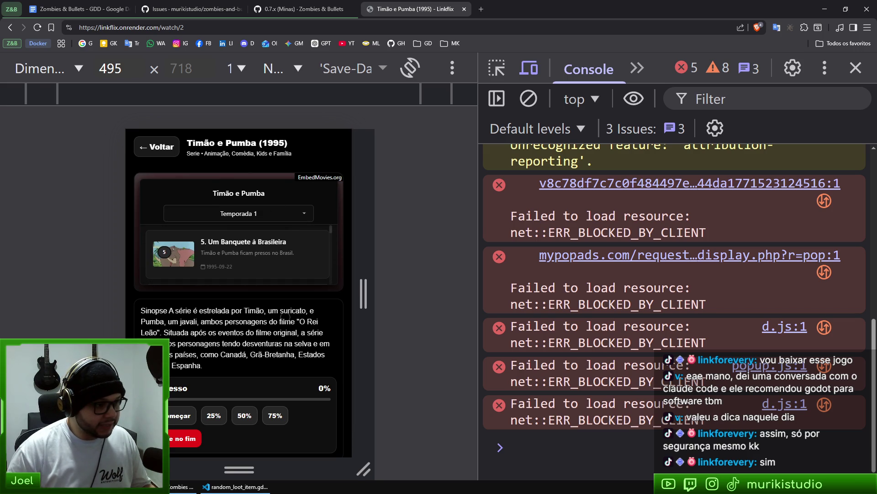
{"action": "scroll", "coordinate": [285, 331], "scroll_direction": "up", "scroll_amount": 1}
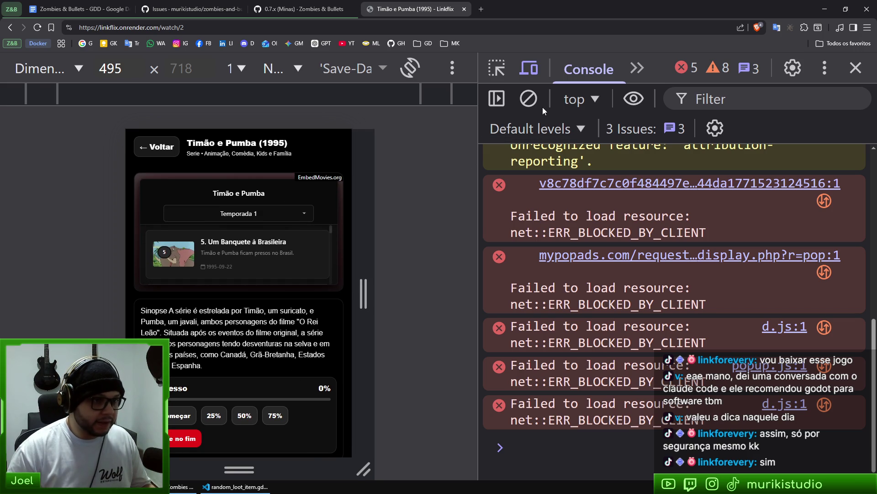
{"action": "left_click", "coordinate": [530, 69]}
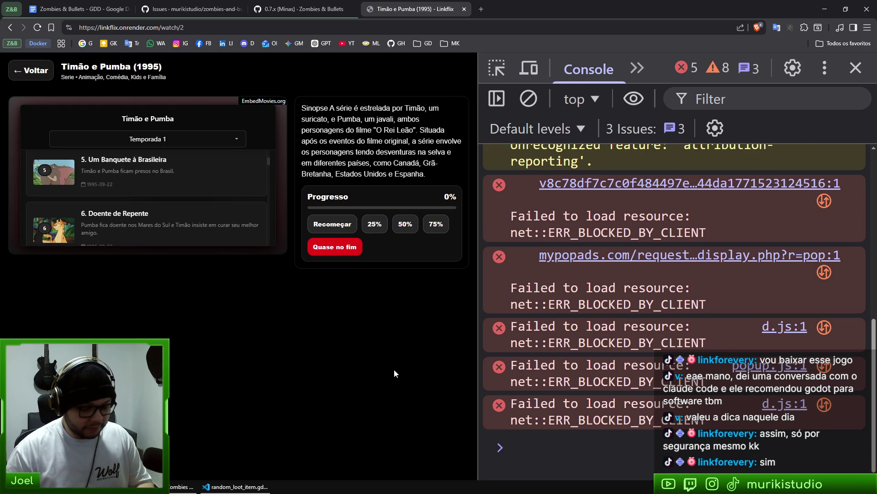
{"action": "key", "text": "F12"}
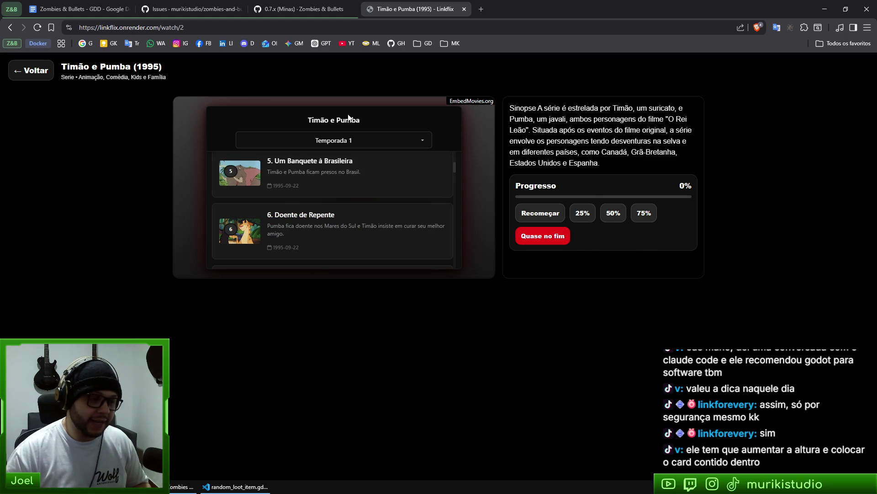
{"action": "left_click", "coordinate": [32, 73]}
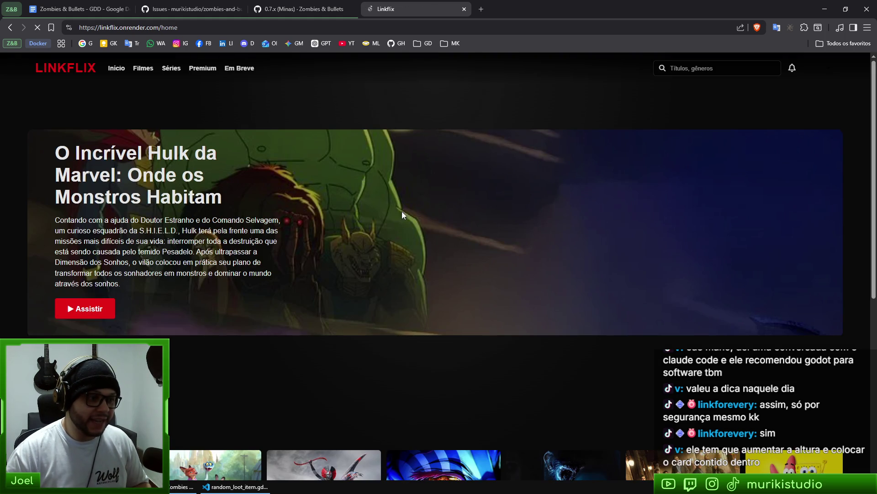
Scroll the LinkFlix home page, close its tab, and switch to random_loot_item.gd in VS Code
{"action": "scroll", "coordinate": [517, 280], "scroll_direction": "down", "scroll_amount": 5}
{"action": "scroll", "coordinate": [709, 324], "scroll_direction": "down", "scroll_amount": 2}
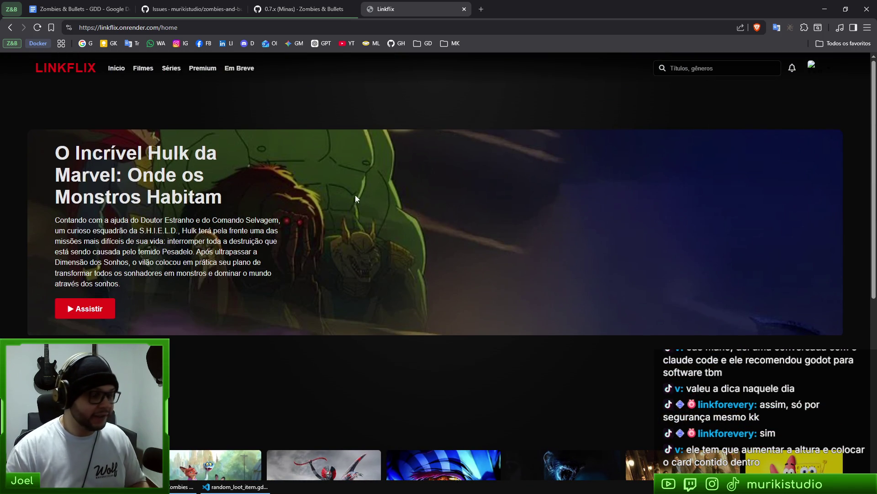
{"action": "scroll", "coordinate": [421, 299], "scroll_direction": "down", "scroll_amount": 1}
{"action": "scroll", "coordinate": [420, 301], "scroll_direction": "down", "scroll_amount": 5}
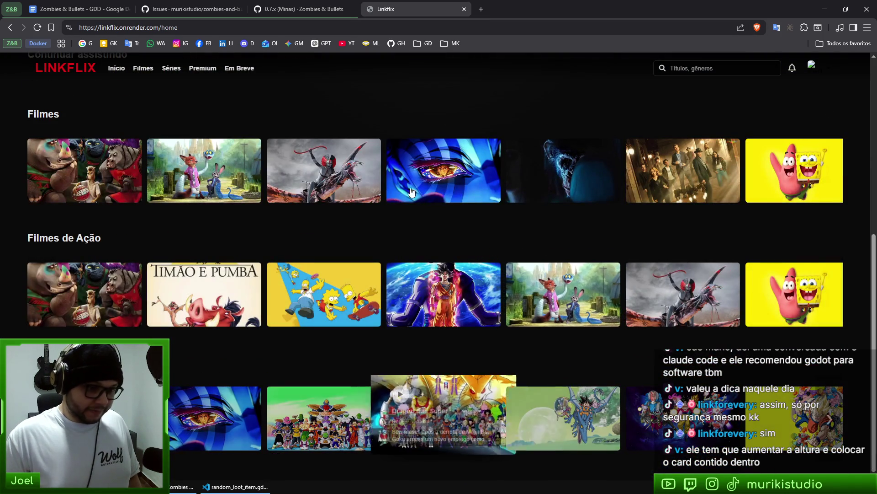
{"action": "left_click", "coordinate": [464, 9]}
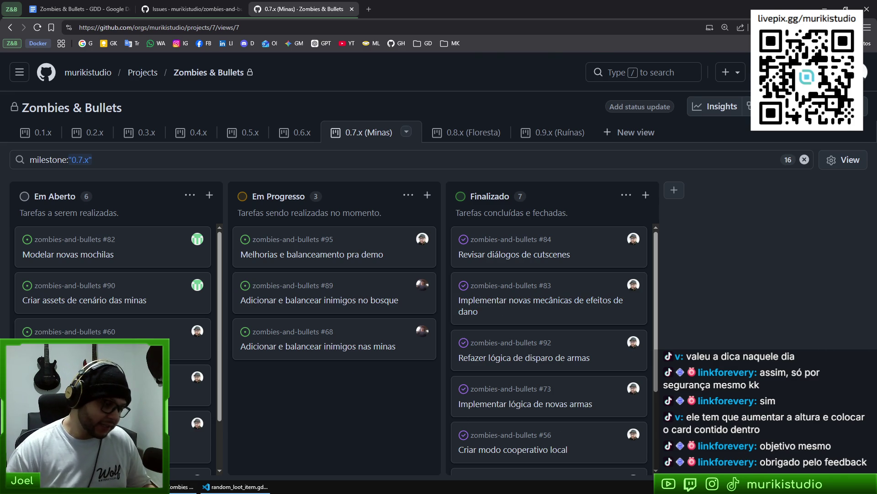
{"action": "left_click", "coordinate": [235, 486]}
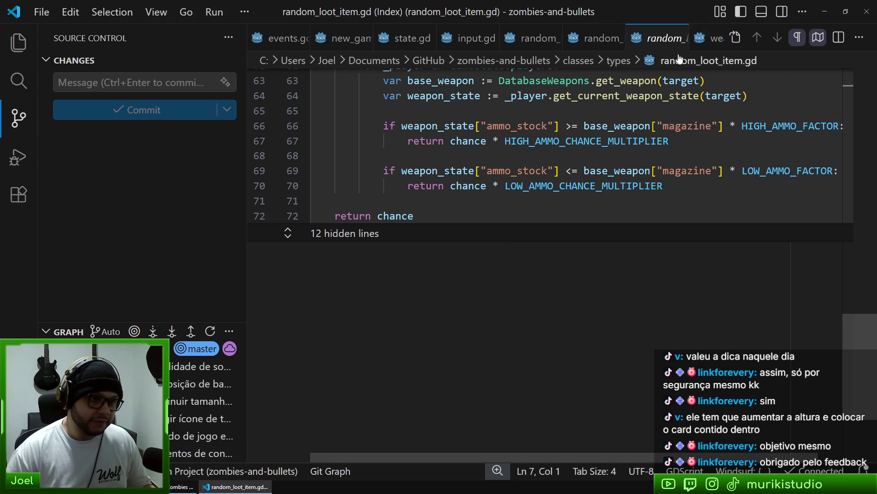
Close the random_loot_item.gd diff and review the loot constants around lines 15-16
{"action": "left_click", "coordinate": [683, 38]}
{"action": "left_click", "coordinate": [505, 232]}
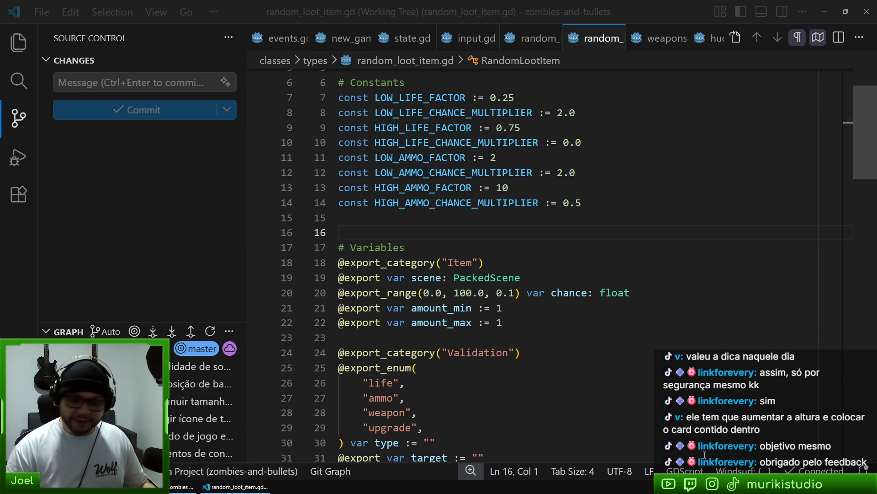
{"action": "left_click", "coordinate": [522, 272]}
{"action": "key", "text": "Up"}
{"action": "key", "text": "Up"}
{"action": "key", "text": "Up"}
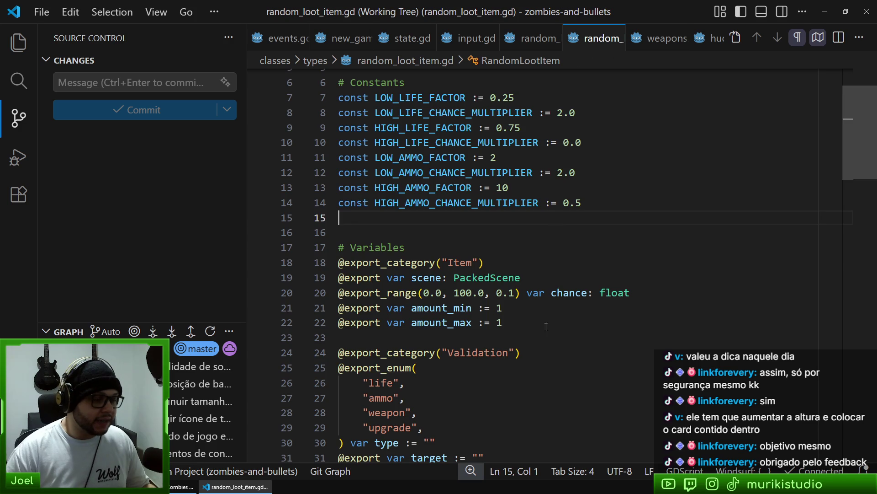
{"action": "scroll", "coordinate": [521, 270], "scroll_direction": "down", "scroll_amount": 6}
{"action": "scroll", "coordinate": [521, 265], "scroll_direction": "up", "scroll_amount": 3}
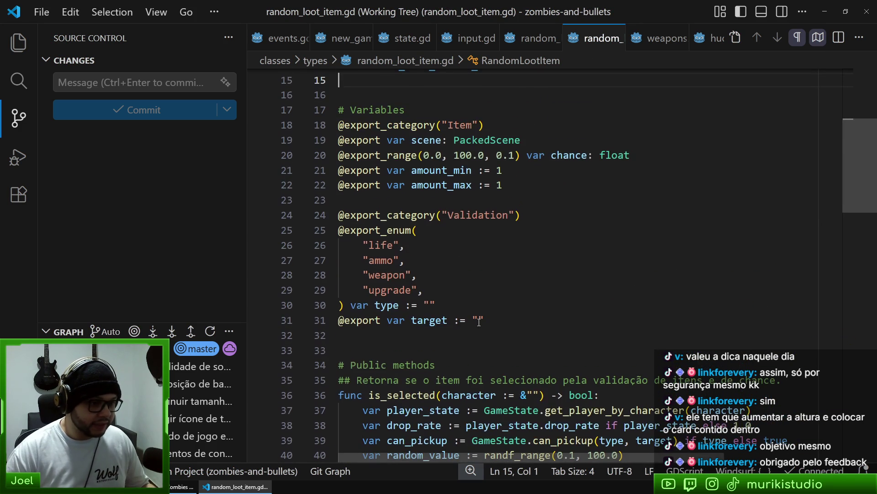
{"action": "scroll", "coordinate": [521, 263], "scroll_direction": "down", "scroll_amount": 2}
{"action": "key", "text": "alt+Tab"}
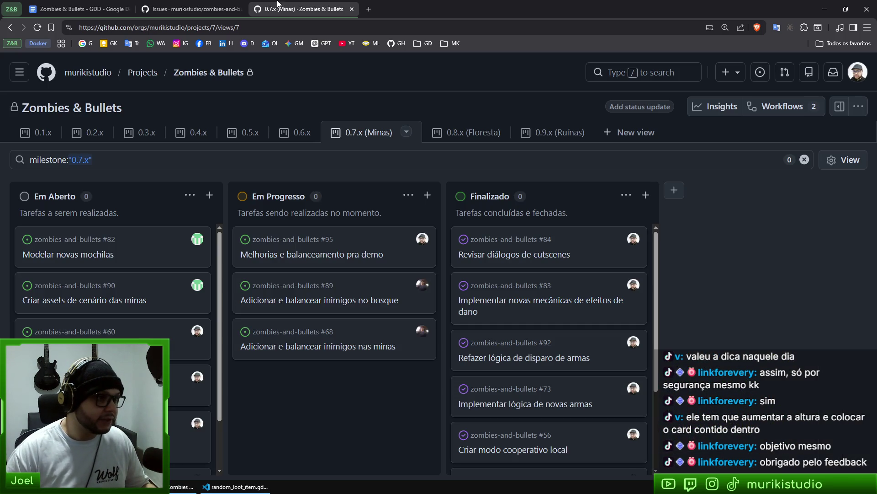
In issue #95, tick the item-spawn rules task and move 'Corrigir mouse nas interfaces do coop' to the end
{"action": "left_click", "coordinate": [249, 258]}
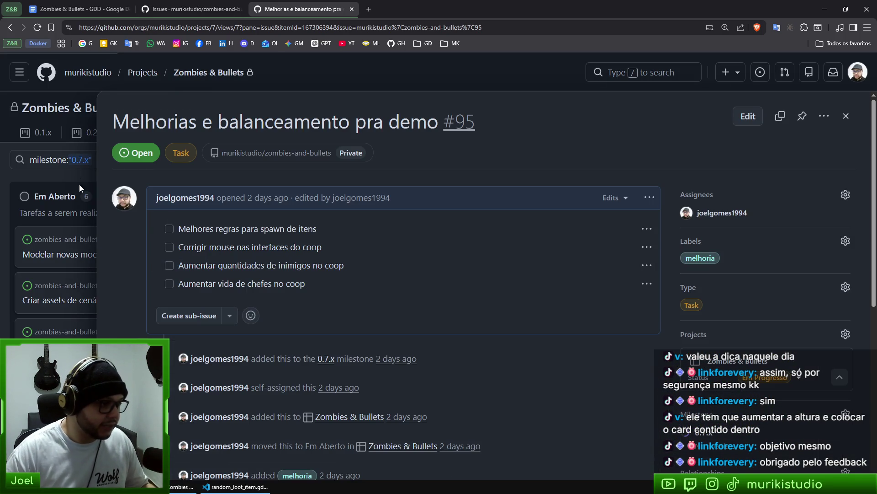
{"action": "left_click", "coordinate": [169, 230]}
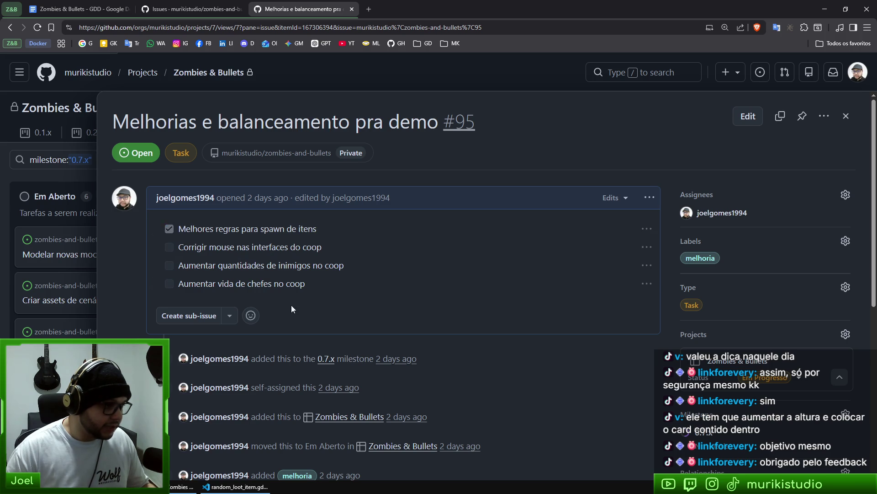
{"action": "mouse_move", "coordinate": [158, 248]}
{"action": "left_mouse_down"}
{"action": "mouse_move", "coordinate": [160, 287]}
{"action": "mouse_move", "coordinate": [133, 315]}
{"action": "mouse_move", "coordinate": [144, 290]}
{"action": "left_mouse_up"}
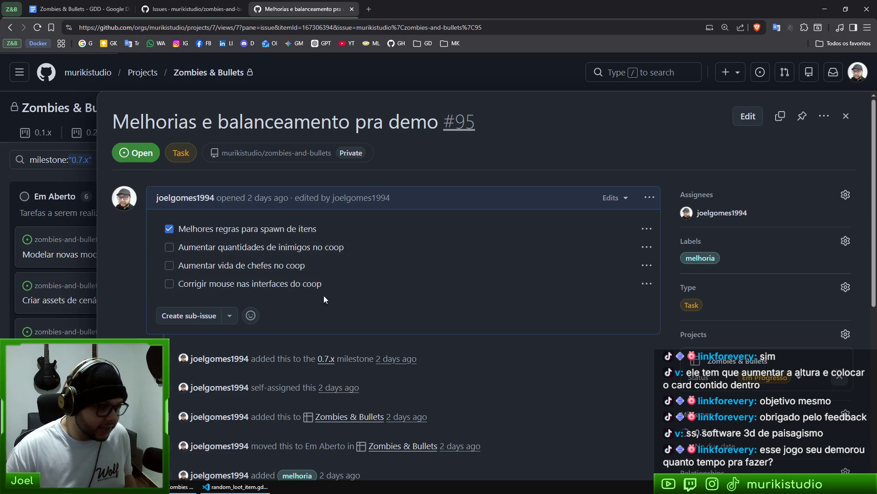
{"action": "key", "text": "alt+Tab"}
{"action": "key", "text": "alt+Tab"}
{"action": "left_click", "coordinate": [505, 147]}
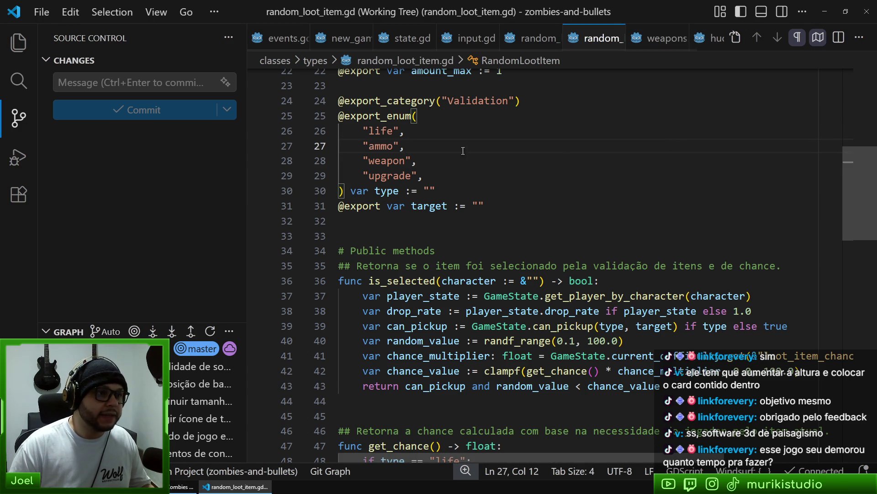
Open values.gd through the quick file search for 'valu'
{"action": "key", "text": "ctrl+p"}
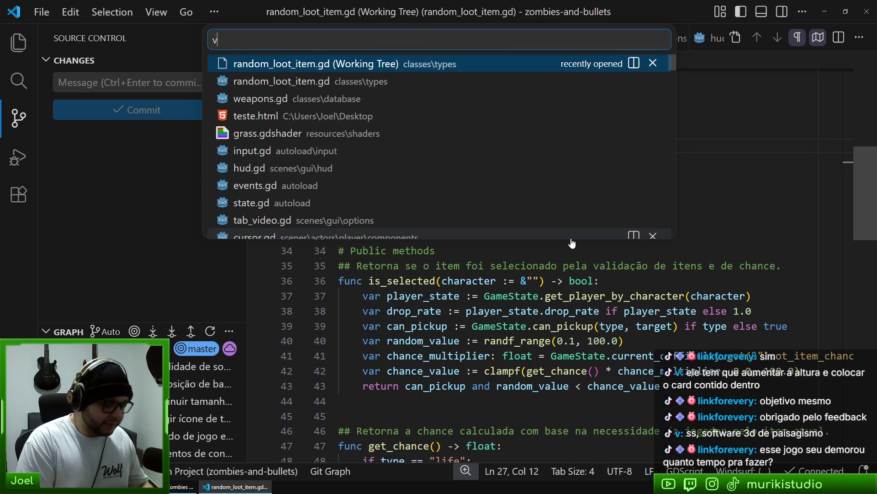
{"action": "type", "text": "valu"}
{"action": "key", "text": "Return"}
{"action": "key", "text": "ctrl+Home"}
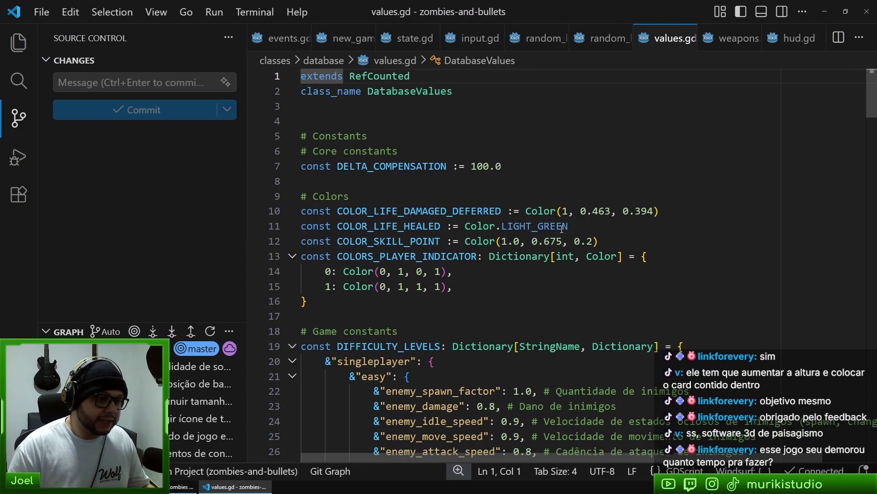
Review the singleplayer difficulty entries, highlighting every enemy_projectile_speed occurrence
{"action": "scroll", "coordinate": [563, 229], "scroll_direction": "down", "scroll_amount": 7}
{"action": "scroll", "coordinate": [379, 206], "scroll_direction": "up", "scroll_amount": 3}
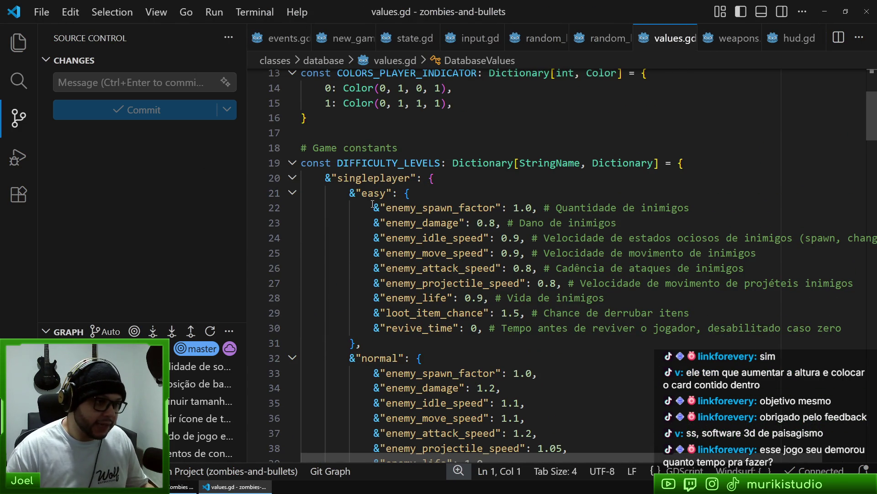
{"action": "left_click", "coordinate": [374, 178]}
{"action": "left_click", "coordinate": [434, 283]}
{"action": "scroll", "coordinate": [399, 224], "scroll_direction": "down", "scroll_amount": 2}
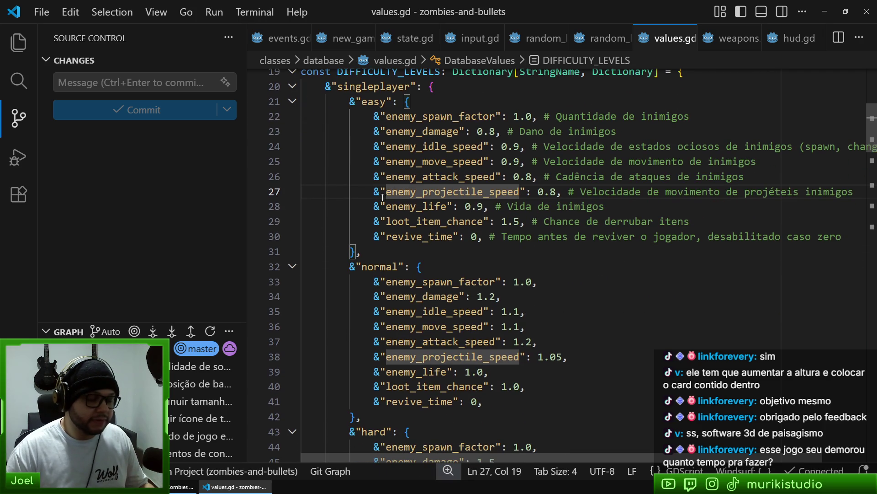
{"action": "left_click", "coordinate": [398, 102]}
{"action": "double_click", "coordinate": [375, 87]}
{"action": "scroll", "coordinate": [473, 286], "scroll_direction": "down", "scroll_amount": 7}
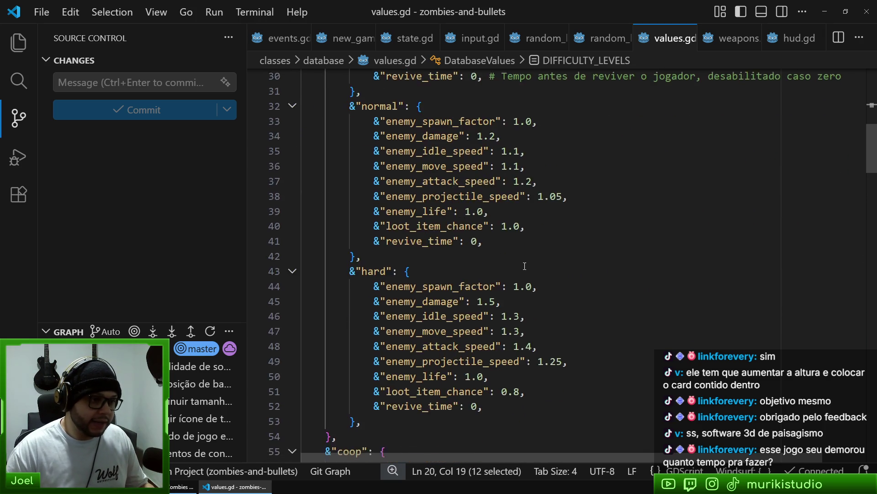
{"action": "scroll", "coordinate": [472, 285], "scroll_direction": "down", "scroll_amount": 4}
Review the coop easy and normal values, highlighting enemy_spawn_factor and revive_time occurrences
{"action": "left_click", "coordinate": [350, 135]}
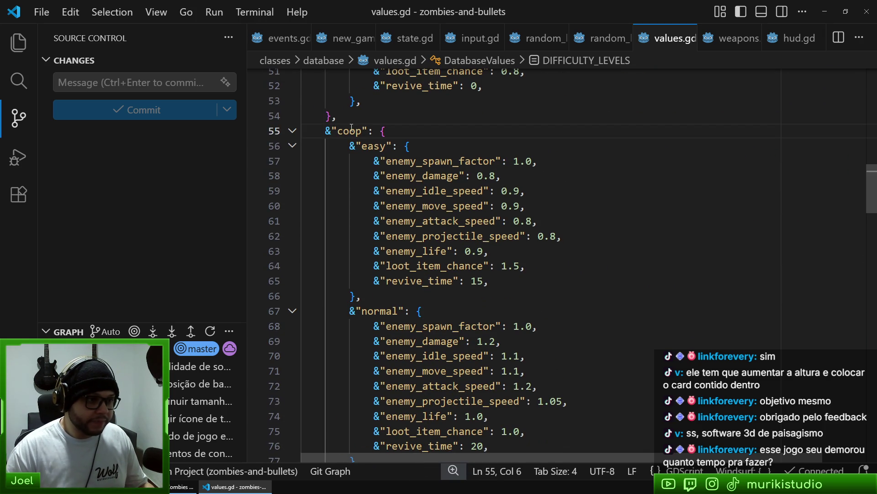
{"action": "type", "text": "p"}
{"action": "scroll", "coordinate": [499, 259], "scroll_direction": "up", "scroll_amount": 7}
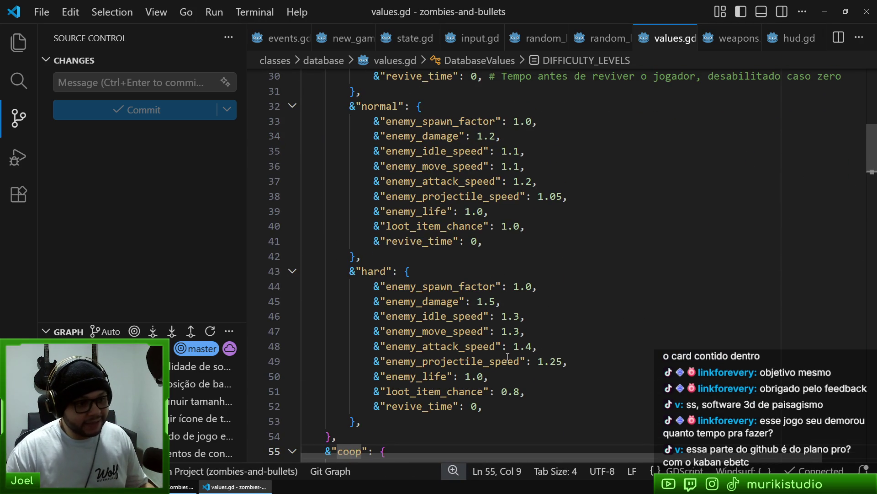
{"action": "scroll", "coordinate": [507, 351], "scroll_direction": "down", "scroll_amount": 7}
{"action": "left_click", "coordinate": [381, 184]}
{"action": "double_click", "coordinate": [359, 154]}
{"action": "left_click", "coordinate": [411, 214]}
{"action": "left_click", "coordinate": [482, 185]}
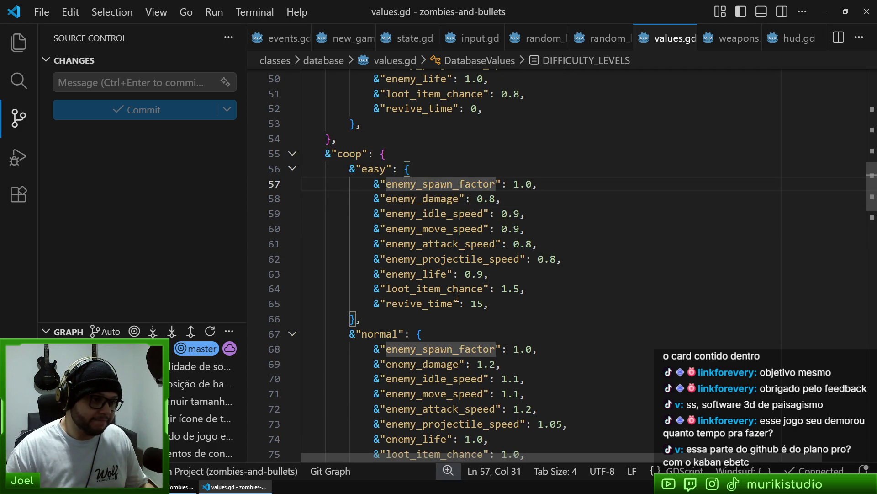
{"action": "scroll", "coordinate": [450, 295], "scroll_direction": "down", "scroll_amount": 2}
{"action": "key", "text": "Down"}
{"action": "key", "text": "Down"}
{"action": "key", "text": "Down"}
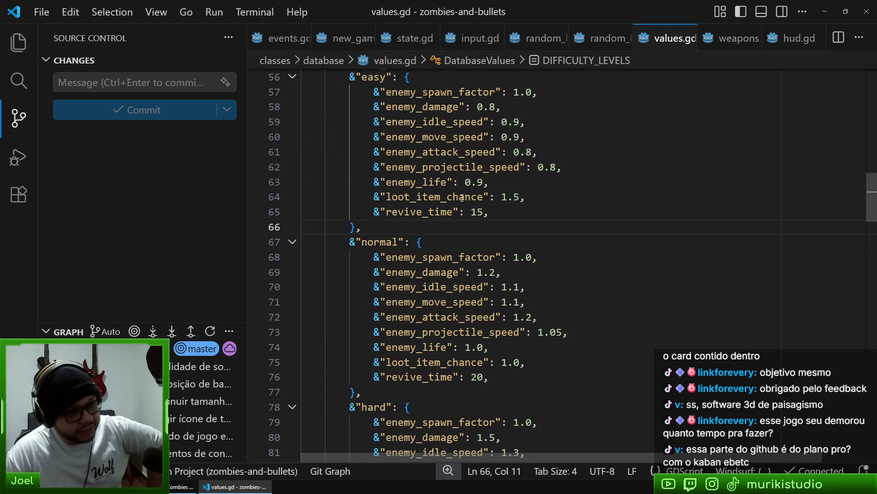
{"action": "scroll", "coordinate": [461, 199], "scroll_direction": "up", "scroll_amount": 2}
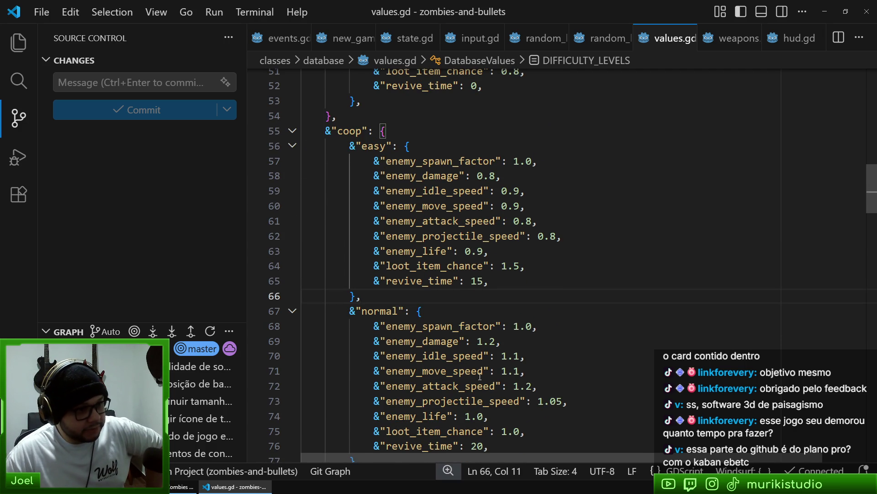
{"action": "scroll", "coordinate": [460, 323], "scroll_direction": "down", "scroll_amount": 4}
{"action": "left_click", "coordinate": [431, 286]}
{"action": "left_click", "coordinate": [449, 300]}
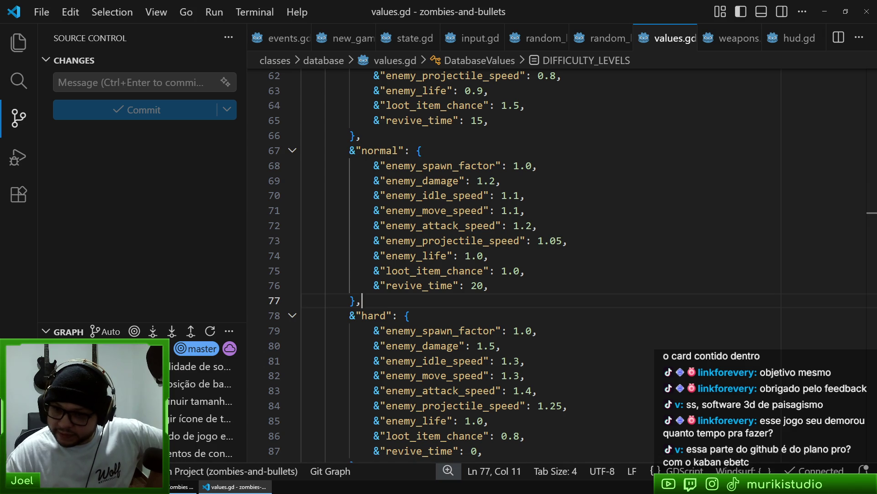
{"action": "key", "text": "alt+Tab"}
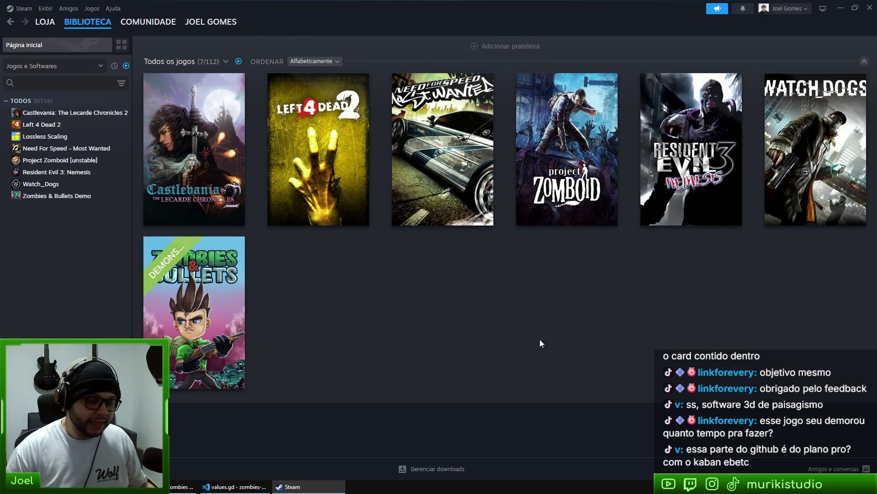
Close the Steam library window to bring values.gd back into view
{"action": "left_click", "coordinate": [871, 9]}
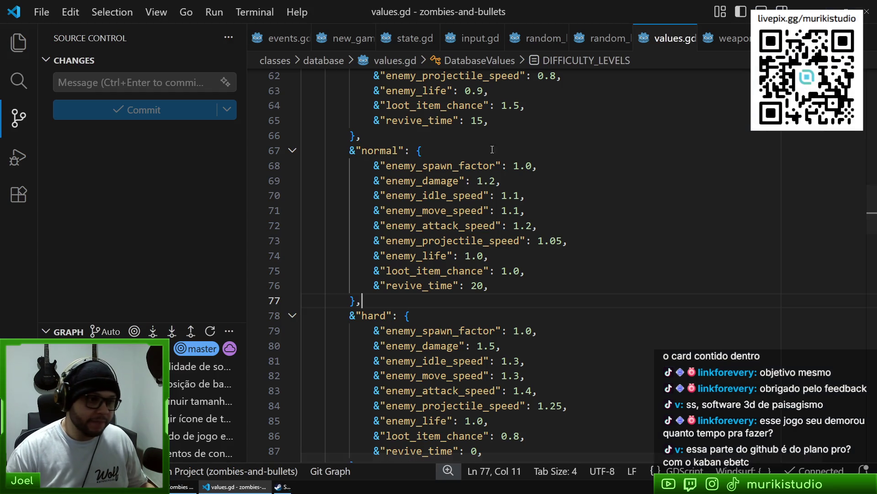
Look over line 77 of values.gd without editing, then go back to issue #95 in the browser
{"action": "triple_click", "coordinate": [470, 303]}
{"action": "left_click", "coordinate": [477, 305]}
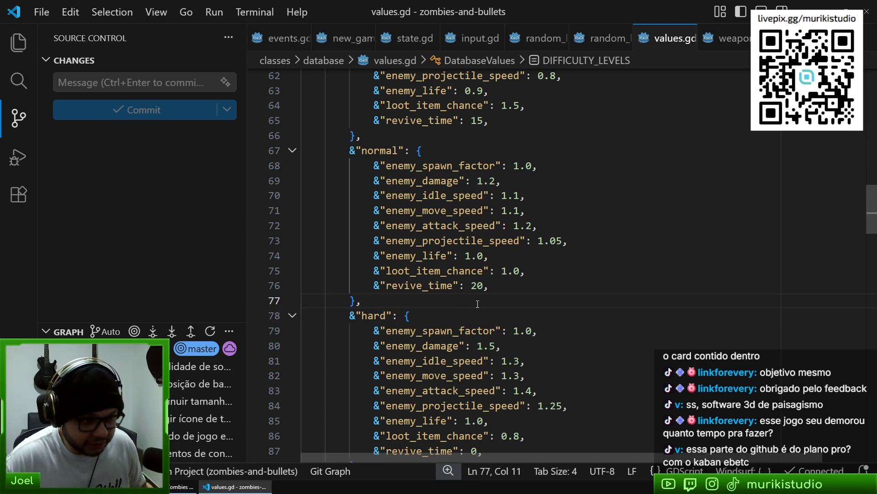
{"action": "triple_click", "coordinate": [420, 301]}
{"action": "key", "text": "ctrl+a"}
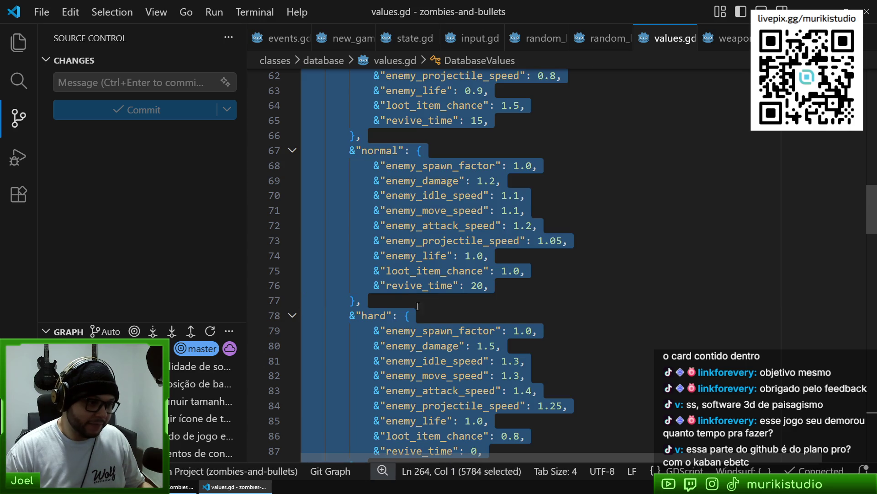
{"action": "left_click", "coordinate": [413, 303]}
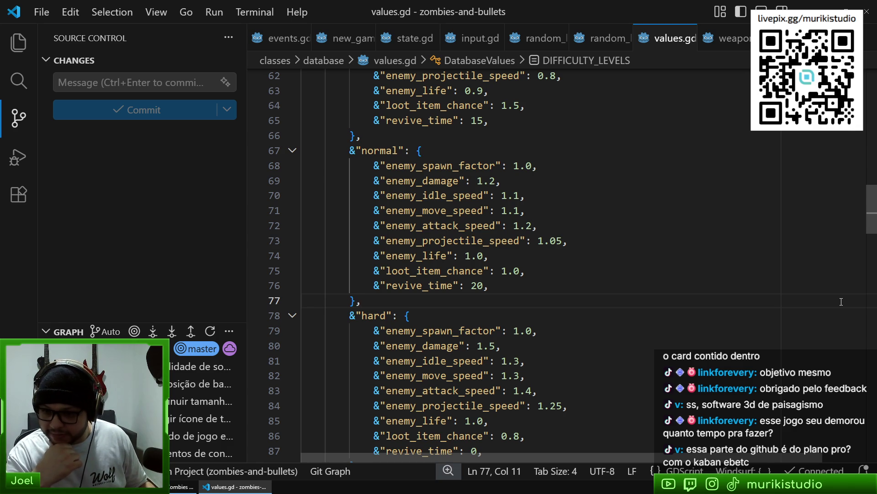
{"action": "left_click", "coordinate": [182, 486]}
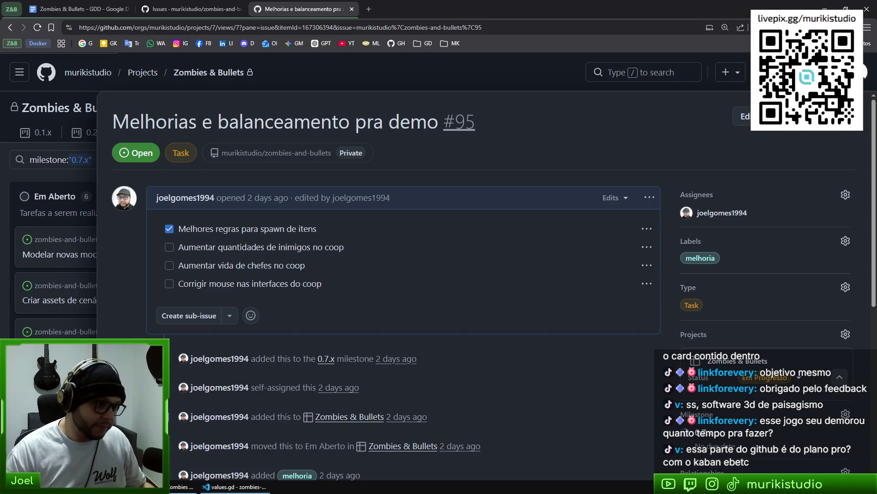
Open the zombies-and-bullets repository in a new tab and browse its issues, pull requests and projects
{"action": "left_click", "coordinate": [397, 43]}
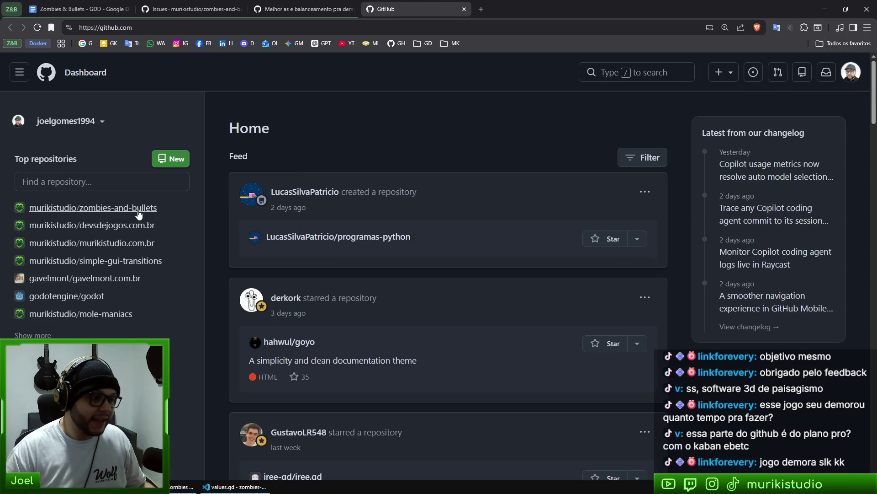
{"action": "left_click", "coordinate": [146, 208]}
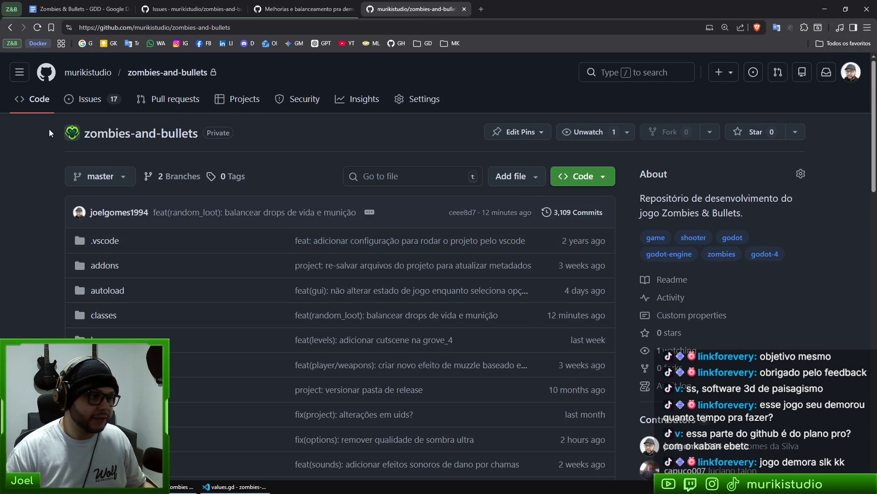
{"action": "left_click", "coordinate": [89, 100]}
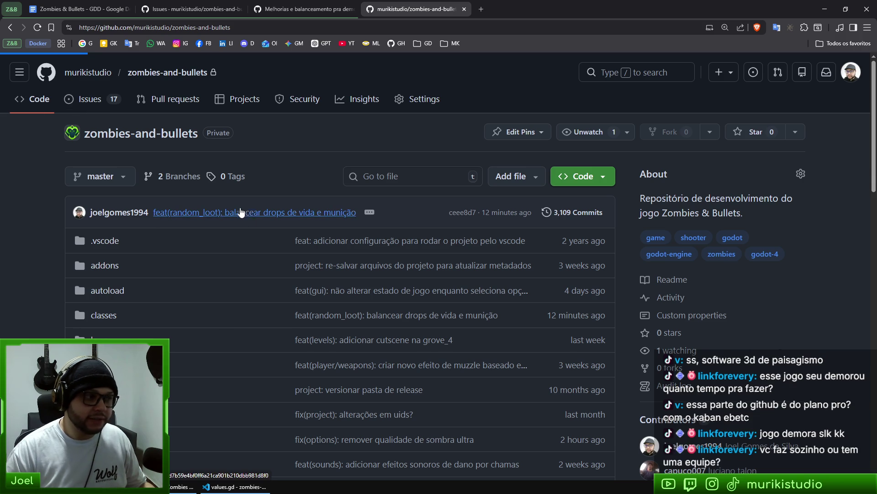
{"action": "scroll", "coordinate": [342, 289], "scroll_direction": "down", "scroll_amount": 10}
{"action": "scroll", "coordinate": [382, 341], "scroll_direction": "up", "scroll_amount": 10}
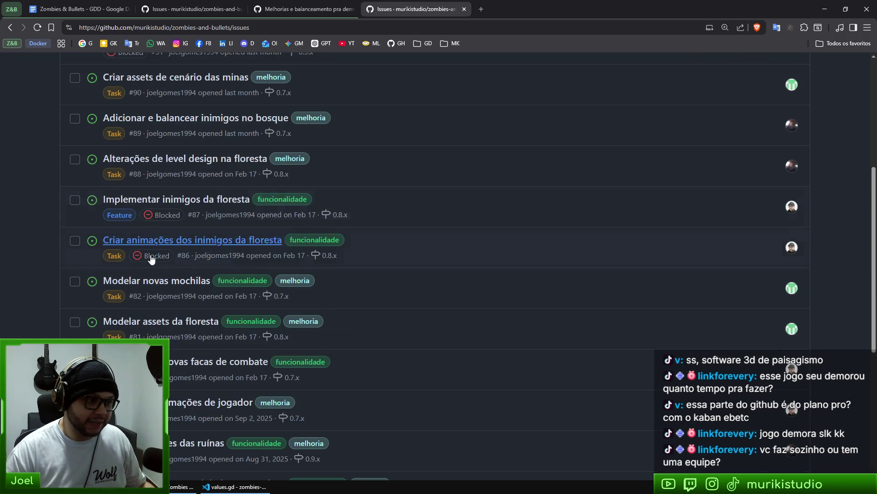
{"action": "scroll", "coordinate": [350, 307], "scroll_direction": "up", "scroll_amount": 1}
{"action": "left_click", "coordinate": [174, 103]}
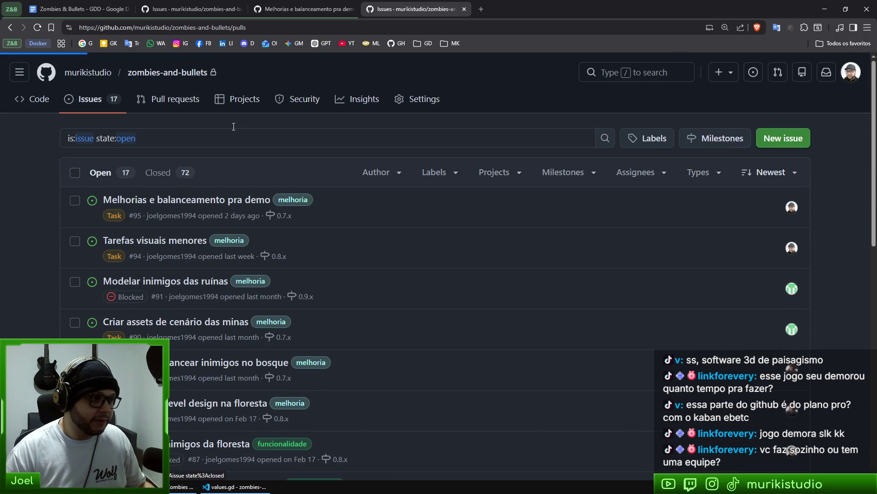
{"action": "left_click", "coordinate": [237, 101]}
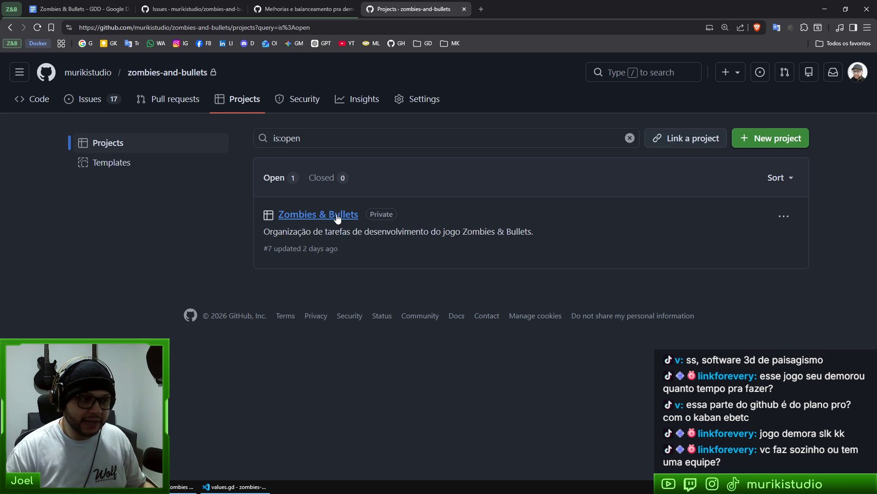
Open the Zombies & Bullets project board on its 0.7.x (Minas) view
{"action": "left_click", "coordinate": [320, 215]}
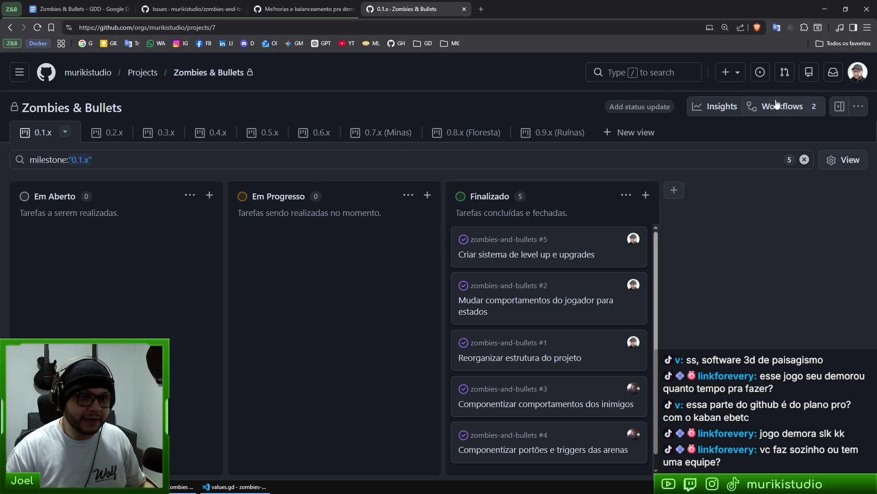
{"action": "left_click", "coordinate": [859, 109]}
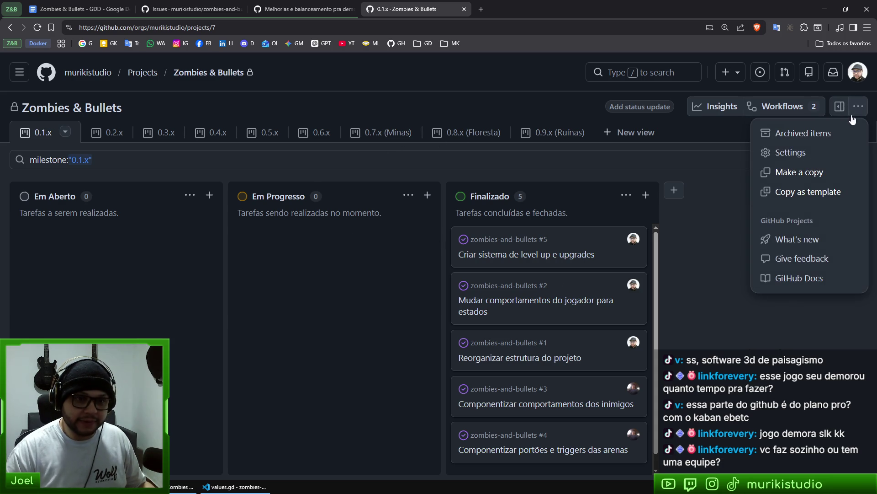
{"action": "left_click", "coordinate": [727, 202]}
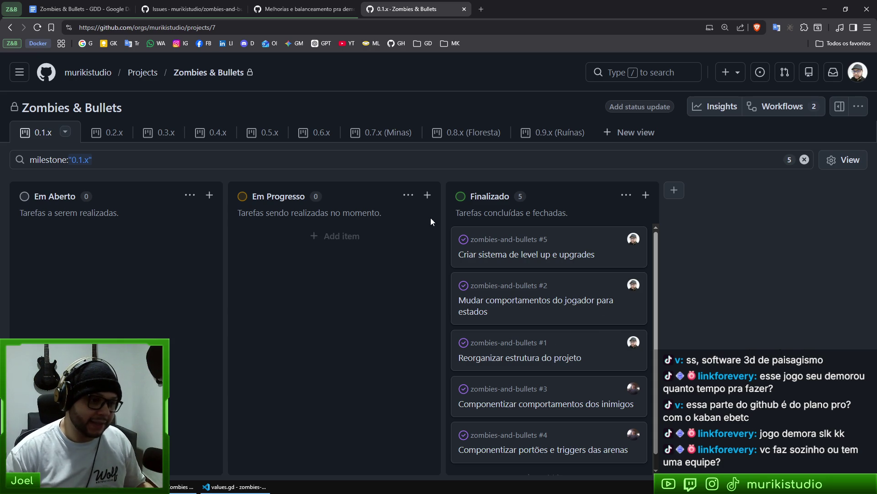
{"action": "left_click", "coordinate": [388, 132]}
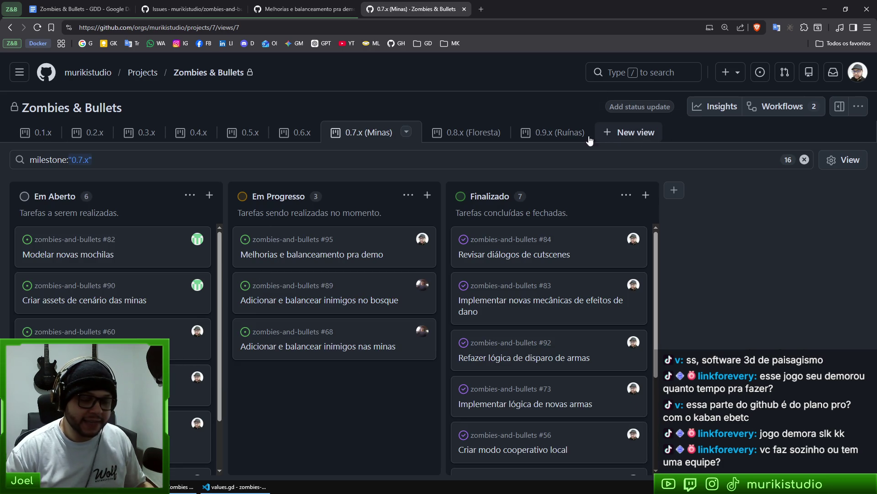
Bring up issue #95's details from its card on the board
{"action": "left_click_drag", "start_coordinate": [99, 159], "coordinate": [68, 158]}
{"action": "left_click", "coordinate": [114, 156]}
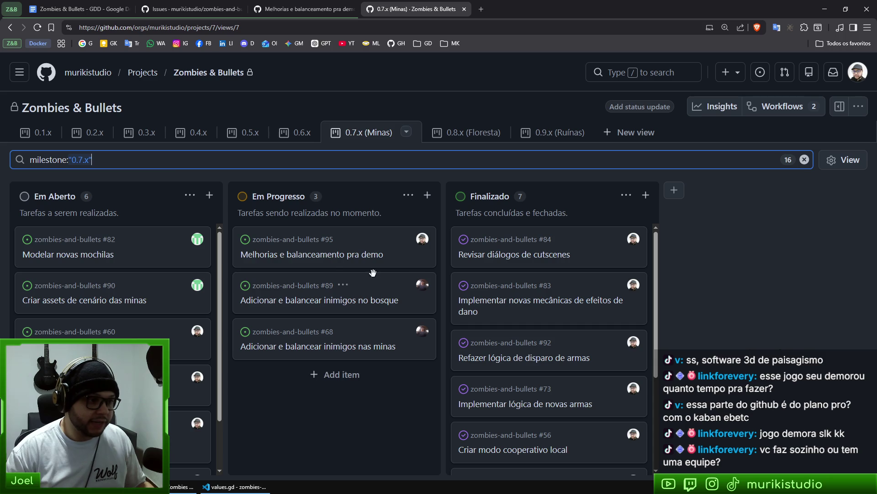
{"action": "left_click", "coordinate": [327, 259]}
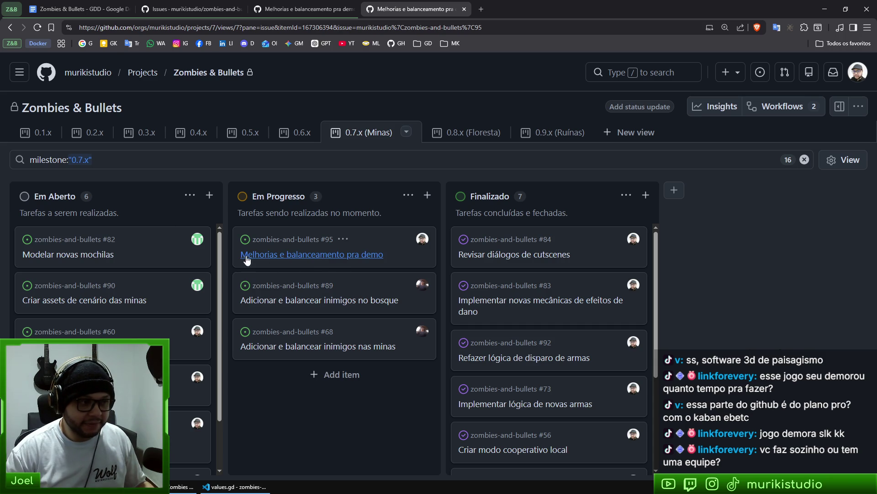